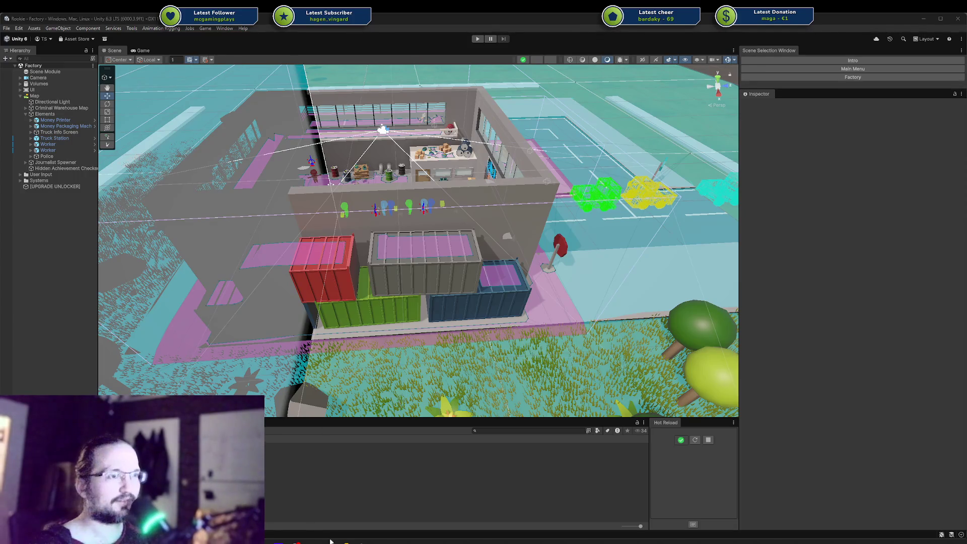
# Show SteamAchievement.cs in Rider alongside the Twitch.jpg and Locked.jpg achievement images.
pyautogui.hotkey('alt', 'Tab')
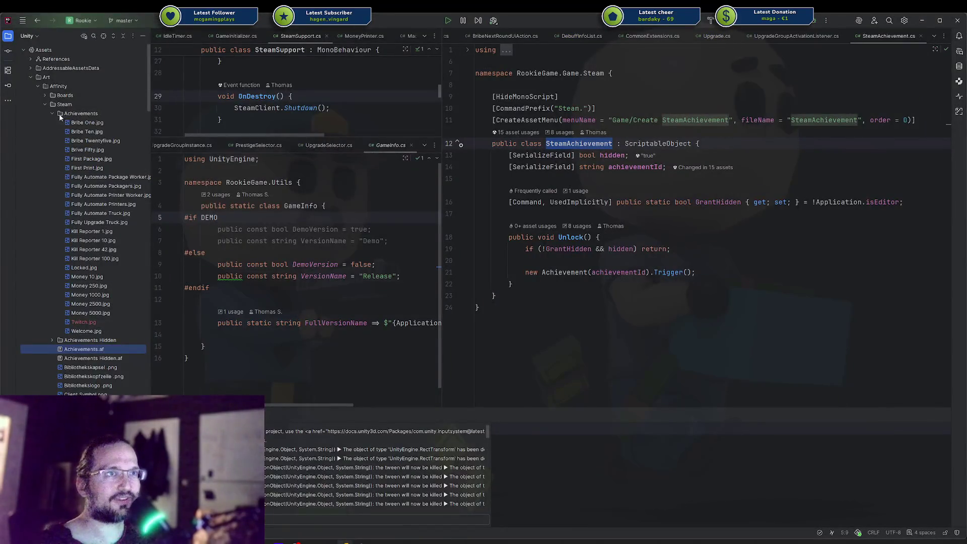
pyautogui.click(83, 322)
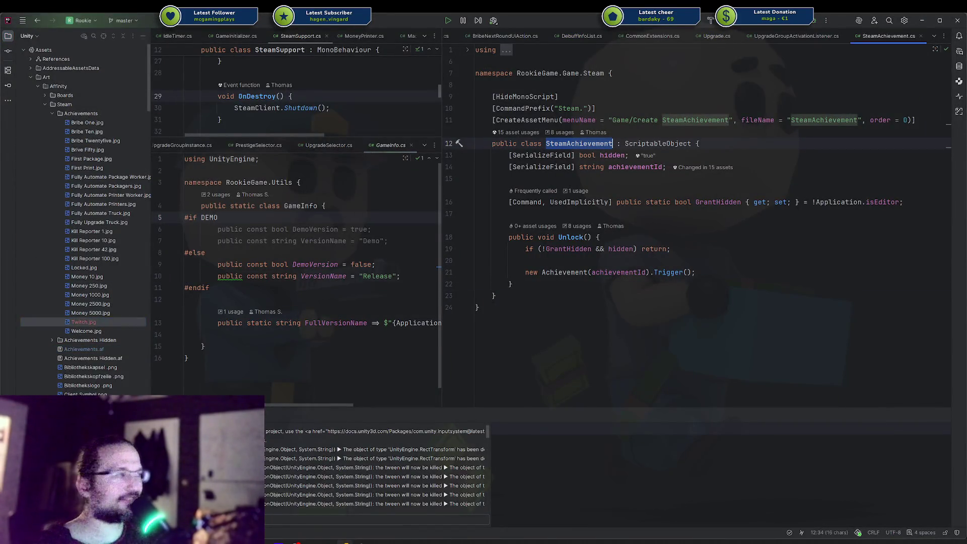
pyautogui.press('Escape')
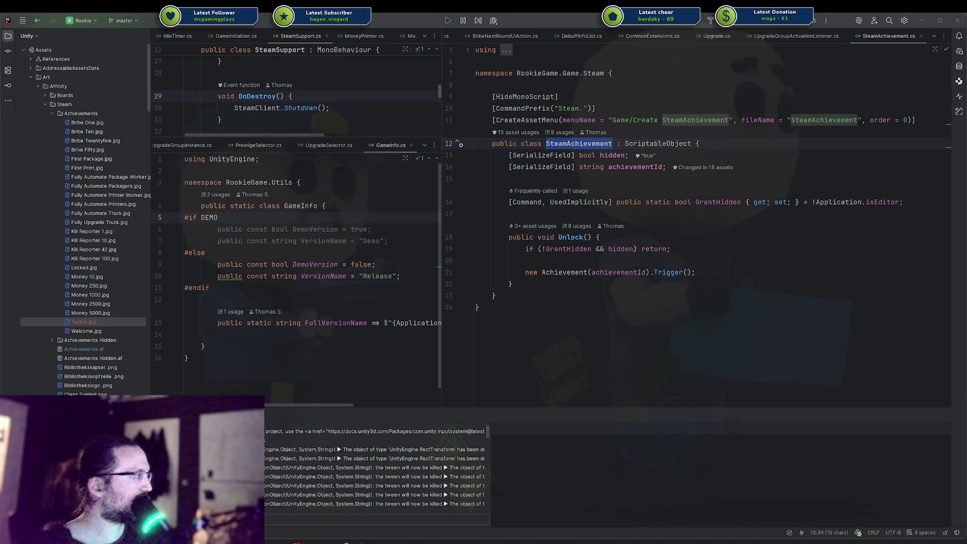
pyautogui.click(83, 267)
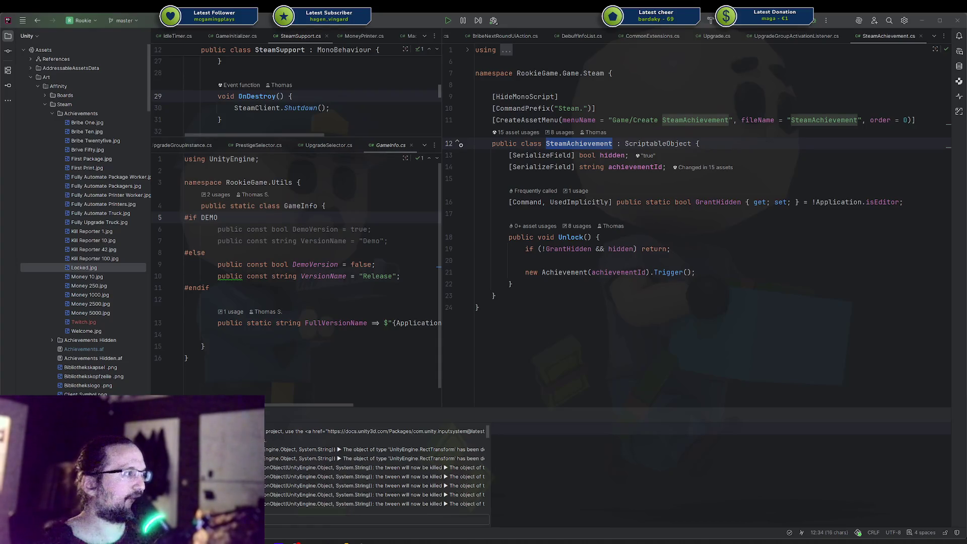
# Open the Rookie game page in the Steam library.
pyautogui.click(333, 541)
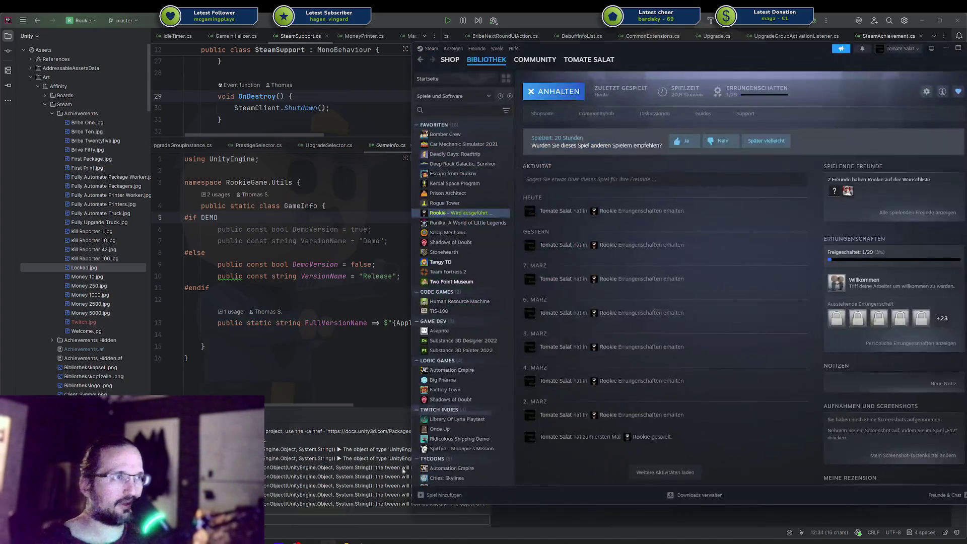
pyautogui.scroll(-3, 631, 286)
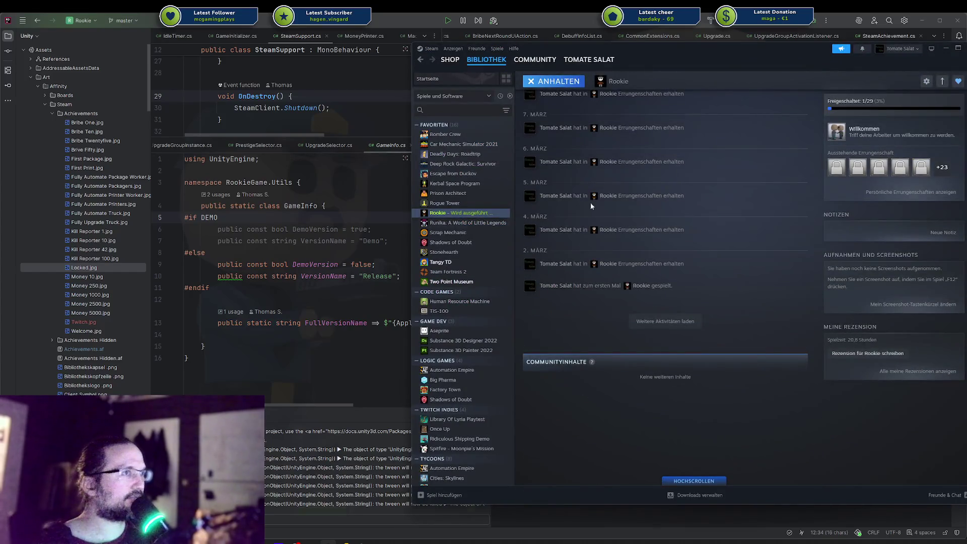
pyautogui.click(466, 203)
pyautogui.click(466, 212)
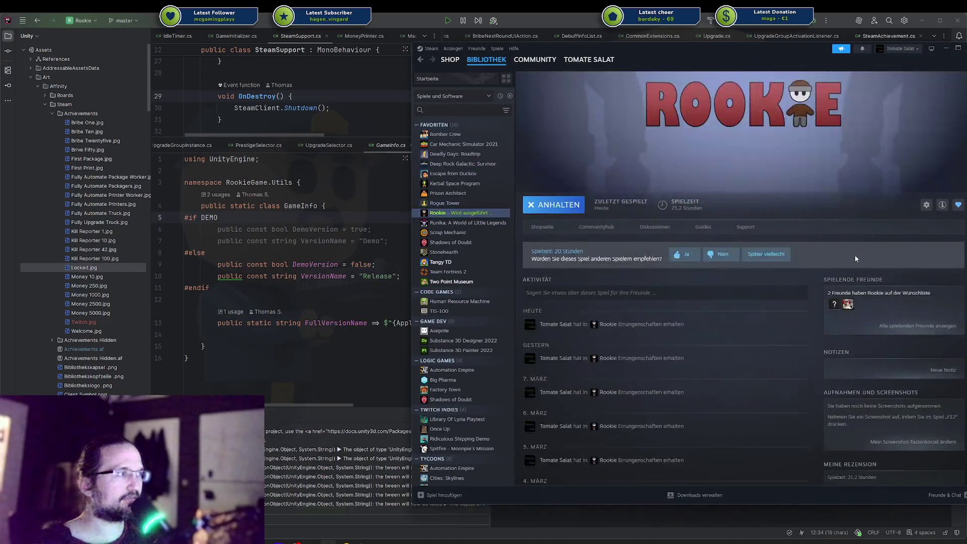
# Review Rookie's achievement list (1 of 29 unlocked), then close it and return to Rider.
pyautogui.click(859, 179)
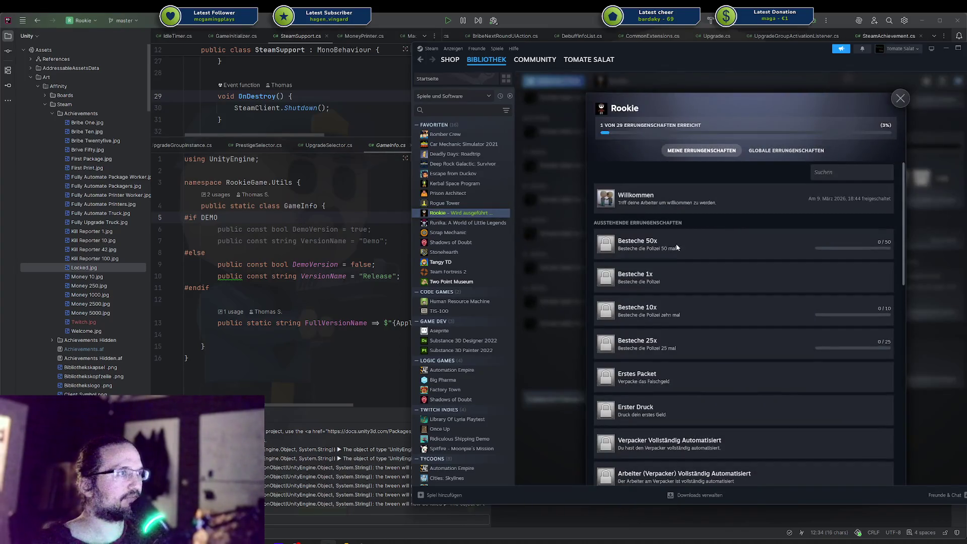
pyautogui.scroll(-10, 672, 244)
pyautogui.scroll(8, 672, 286)
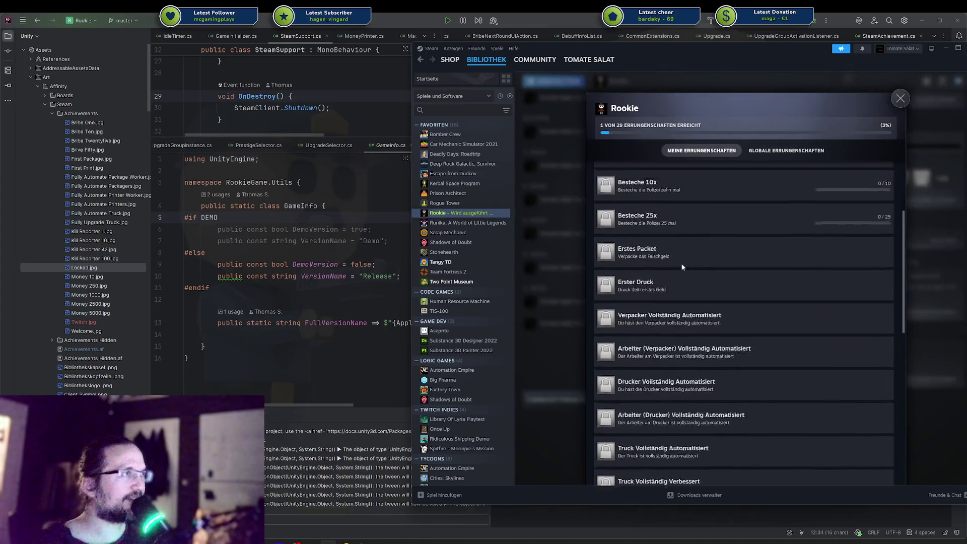
pyautogui.scroll(3, 681, 266)
pyautogui.click(563, 273)
pyautogui.hotkey('alt', 'Tab')
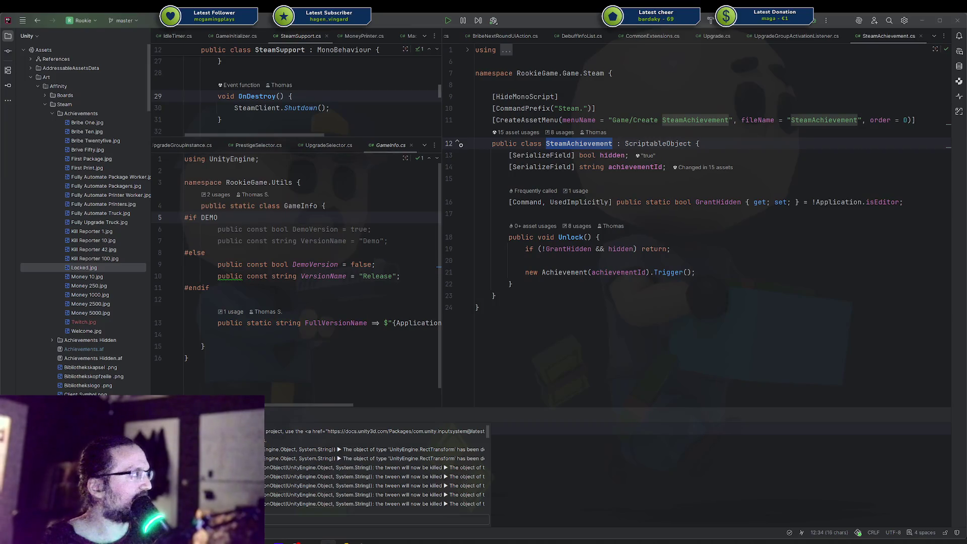
pyautogui.click(327, 542)
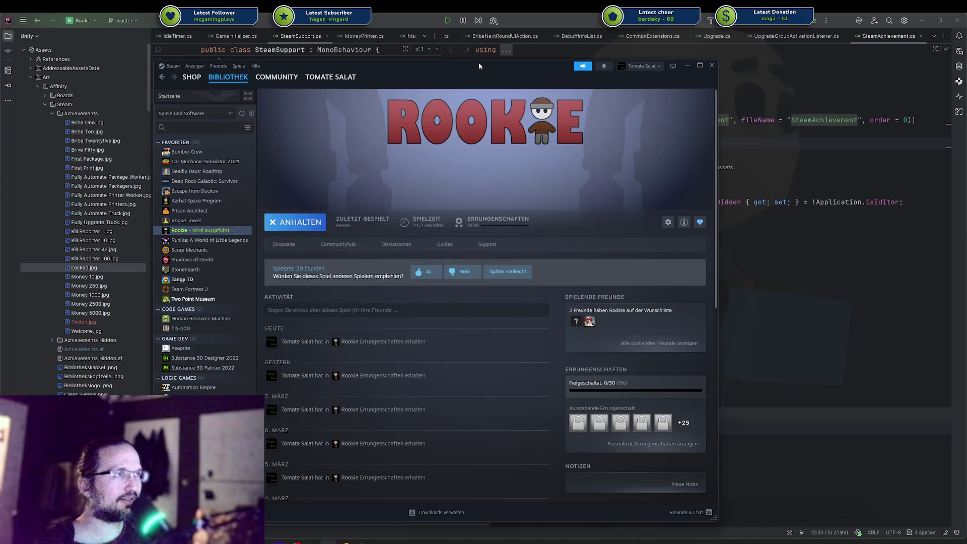
pyautogui.moveTo(478, 66); pyautogui.dragTo(966, 74)
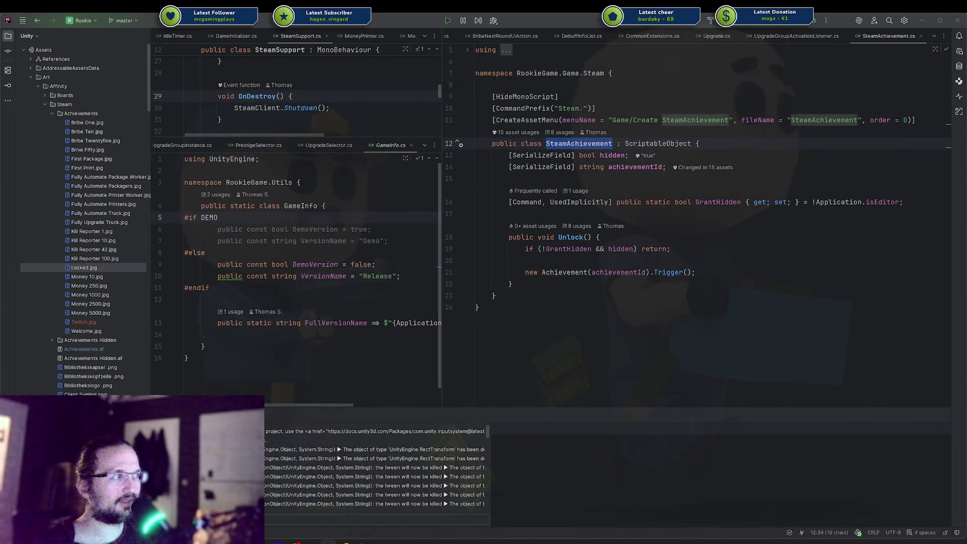
# Duplicate the Welcome achievement asset as Twitch and set its Achievement Id to VISIT_TWITCH.
pyautogui.click(378, 542)
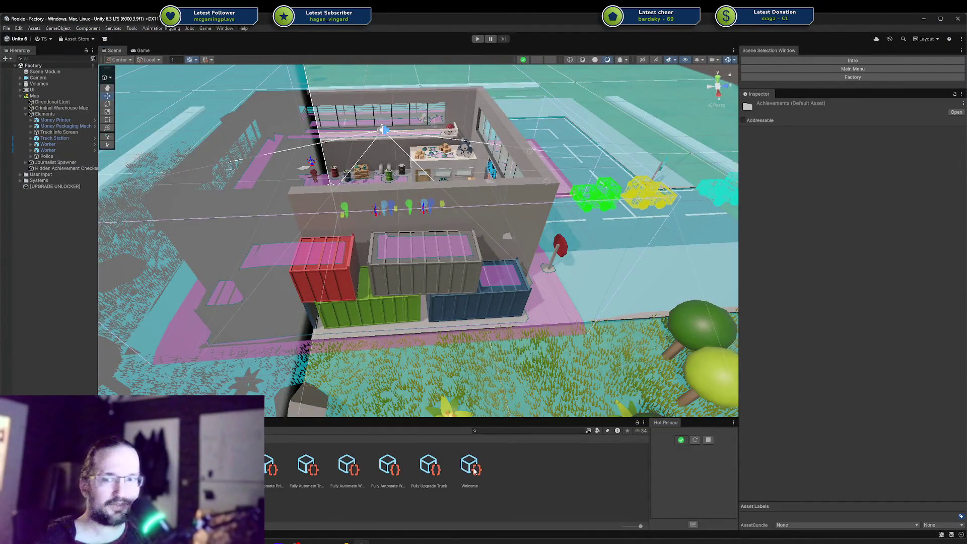
pyautogui.click(476, 471)
pyautogui.hotkey('ctrl', 'd')
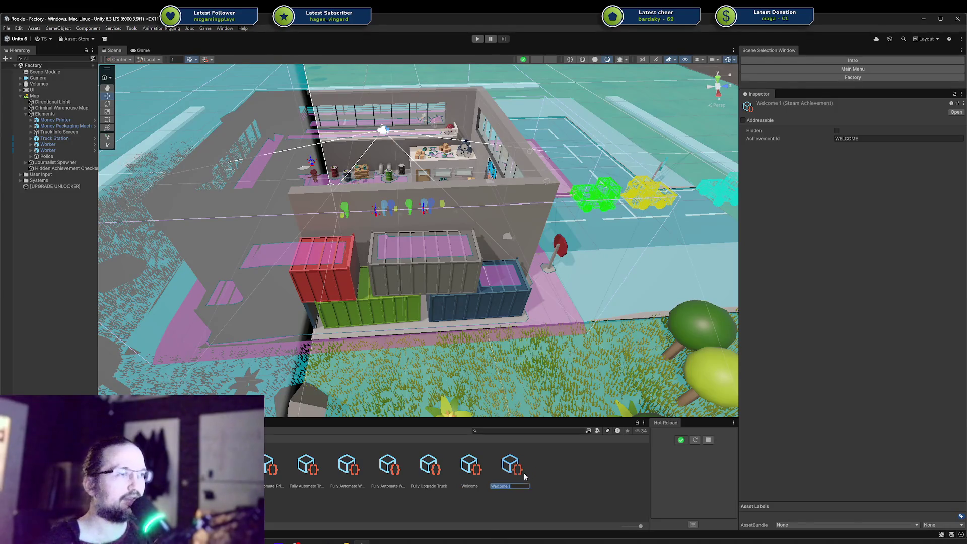
pyautogui.write('Twitch')
pyautogui.press('Return')
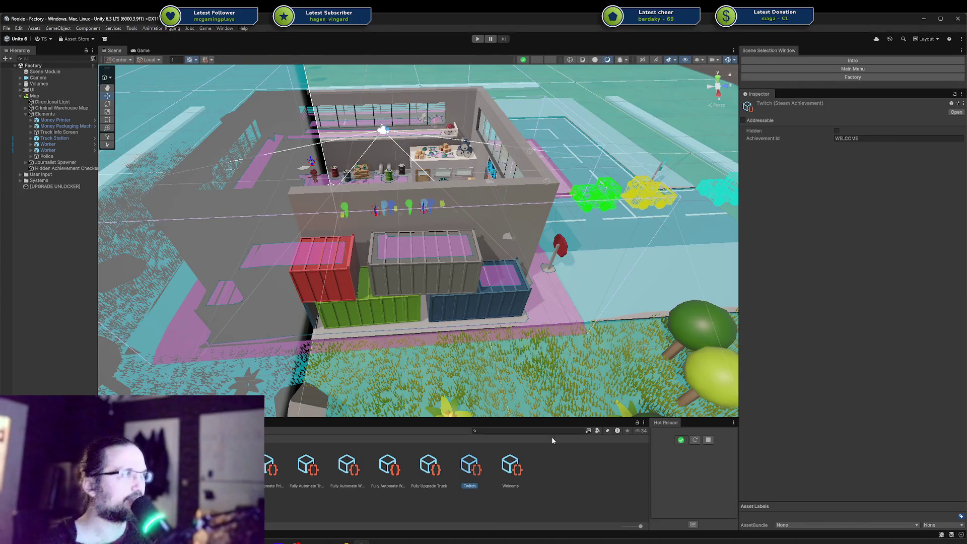
pyautogui.click(866, 139)
pyautogui.write('VISIT_TWITCH')
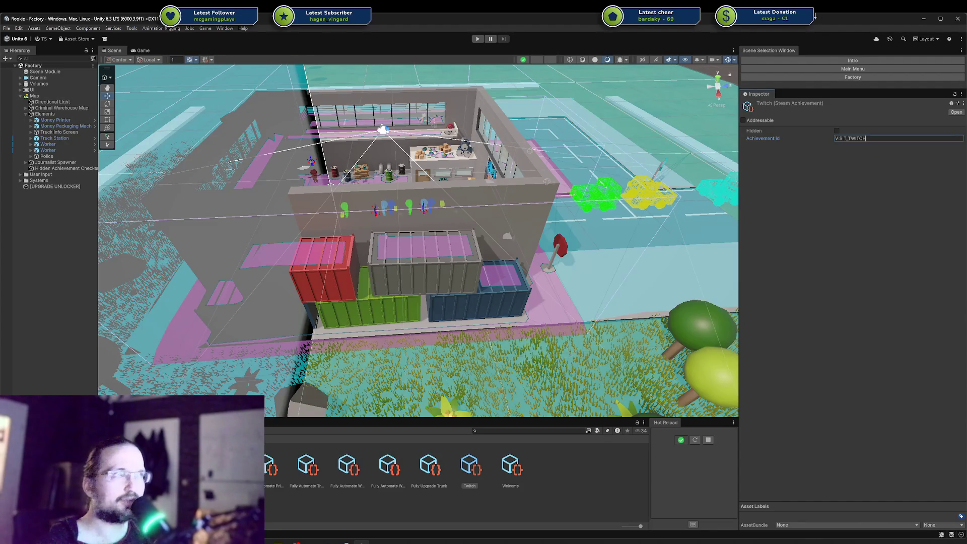
# Open the Main Menu scene and select the Twitch Button under Social Media Buttons.
pyautogui.click(825, 69)
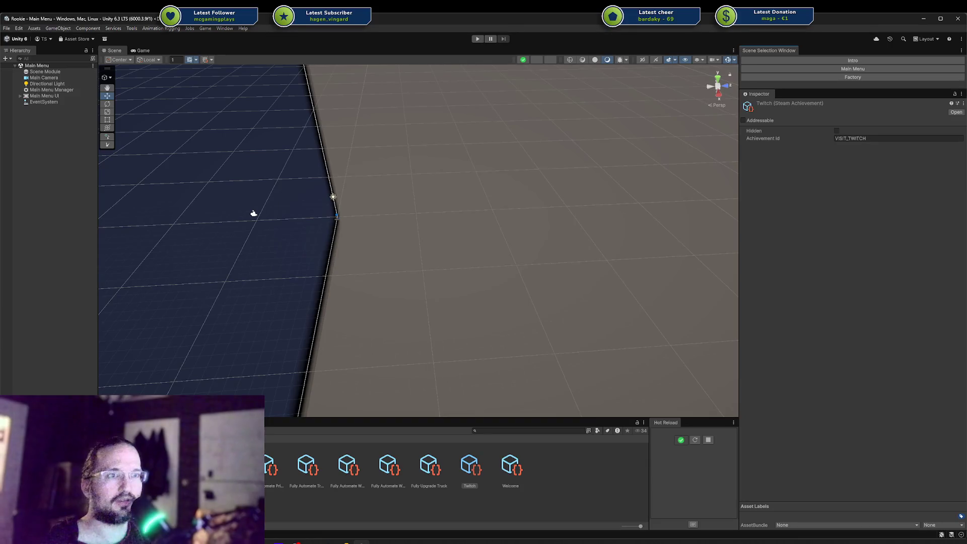
pyautogui.hotkey('ctrl', 'shift', 'c')
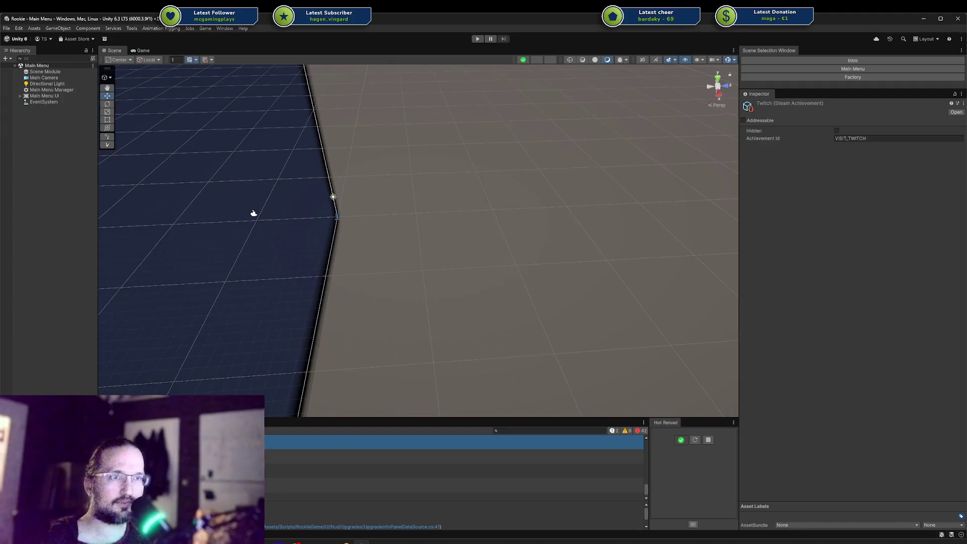
pyautogui.hotkey('ctrl', '5')
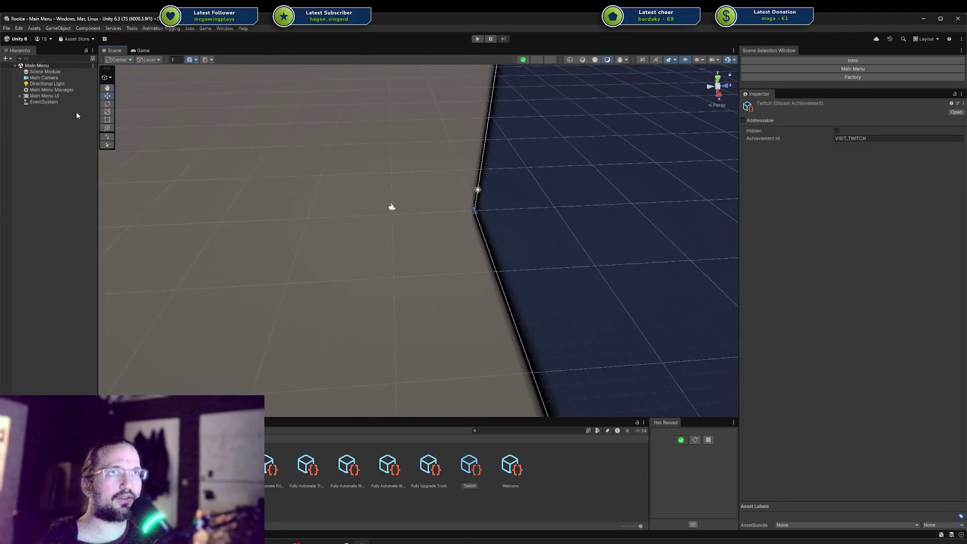
pyautogui.click(20, 97)
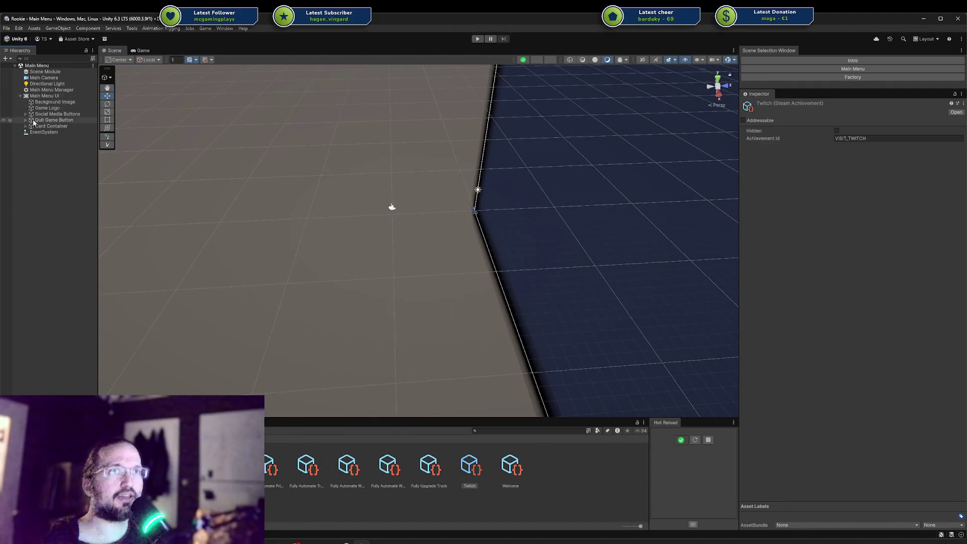
pyautogui.click(26, 114)
pyautogui.click(55, 120)
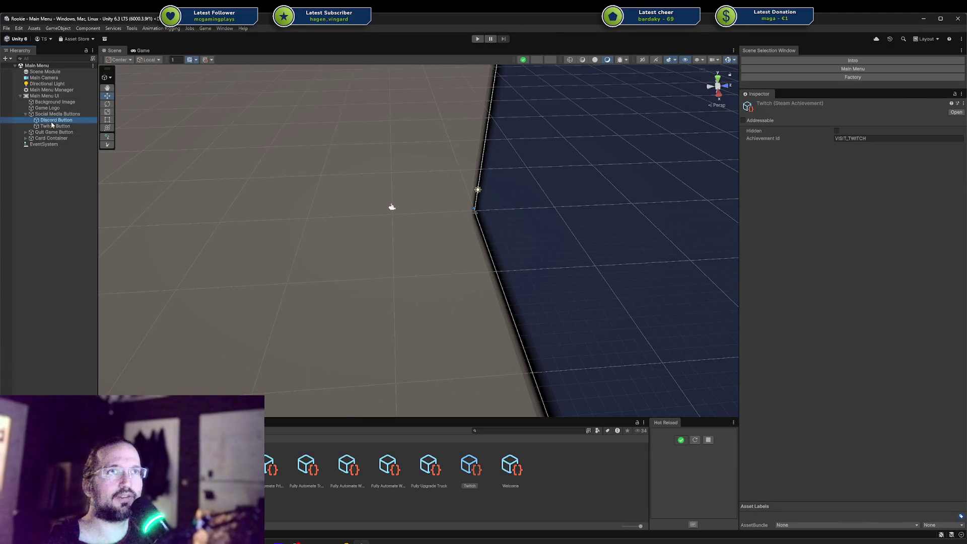
pyautogui.click(66, 126)
pyautogui.scroll(-5, 805, 223)
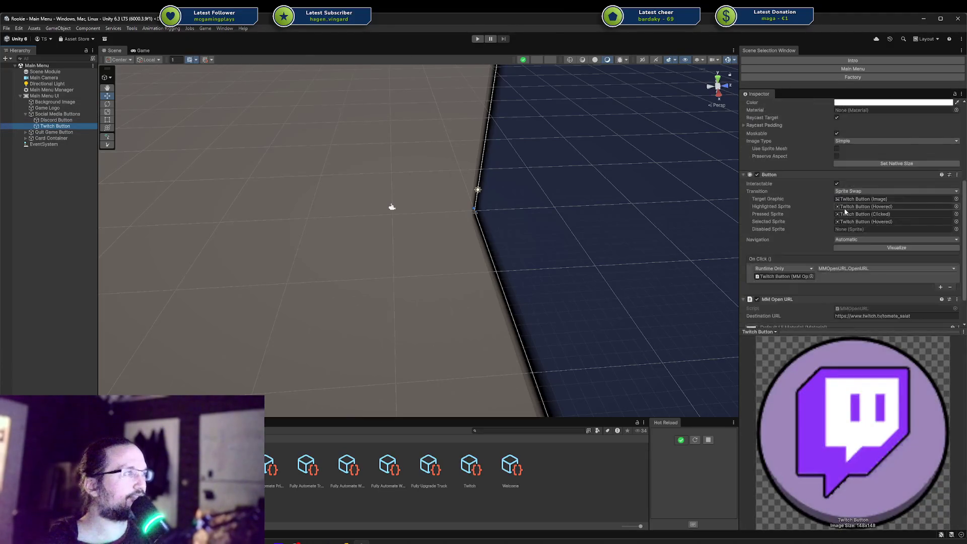
# Add an On Click entry calling SteamAchievement.Unlock on the Twitch asset, and save the scene.
pyautogui.click(940, 250)
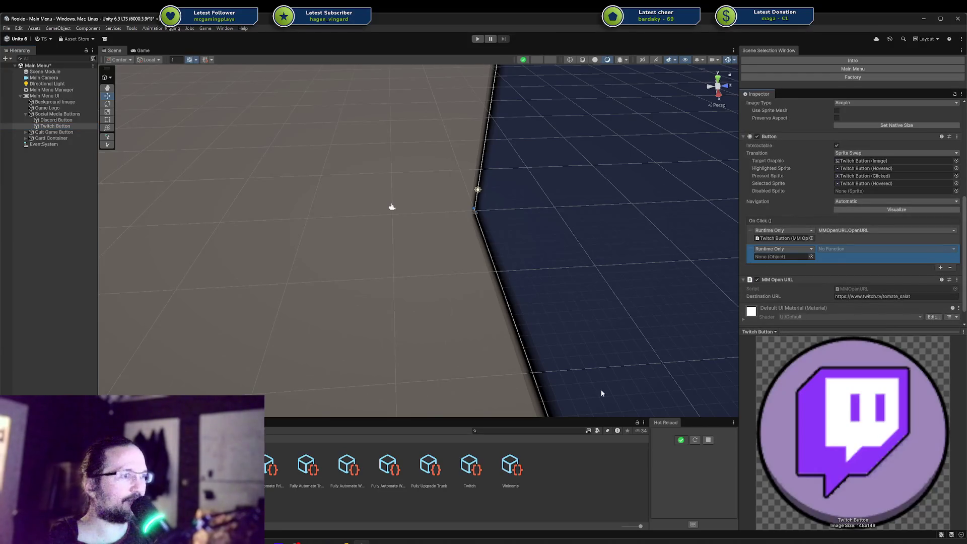
pyautogui.moveTo(471, 467)
pyautogui.mouseDown()
pyautogui.moveTo(818, 260)
pyautogui.moveTo(781, 257)
pyautogui.mouseUp()
pyautogui.click(829, 249)
pyautogui.moveTo(856, 270)
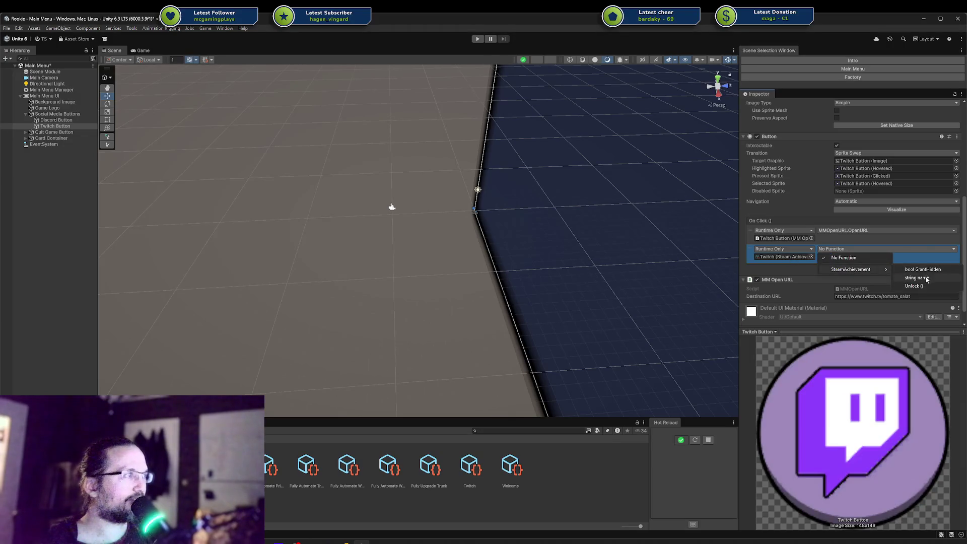
pyautogui.click(923, 284)
pyautogui.hotkey('ctrl', 's')
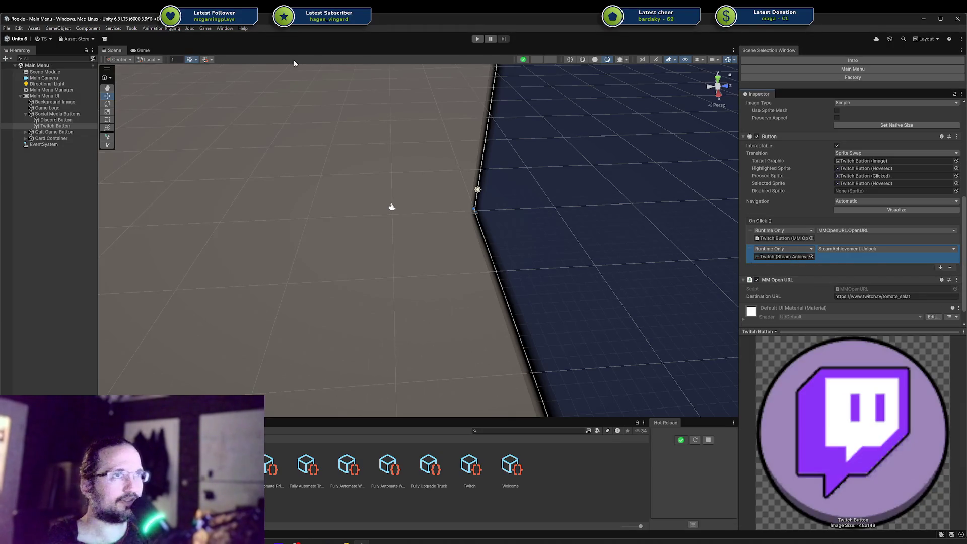
pyautogui.click(208, 29)
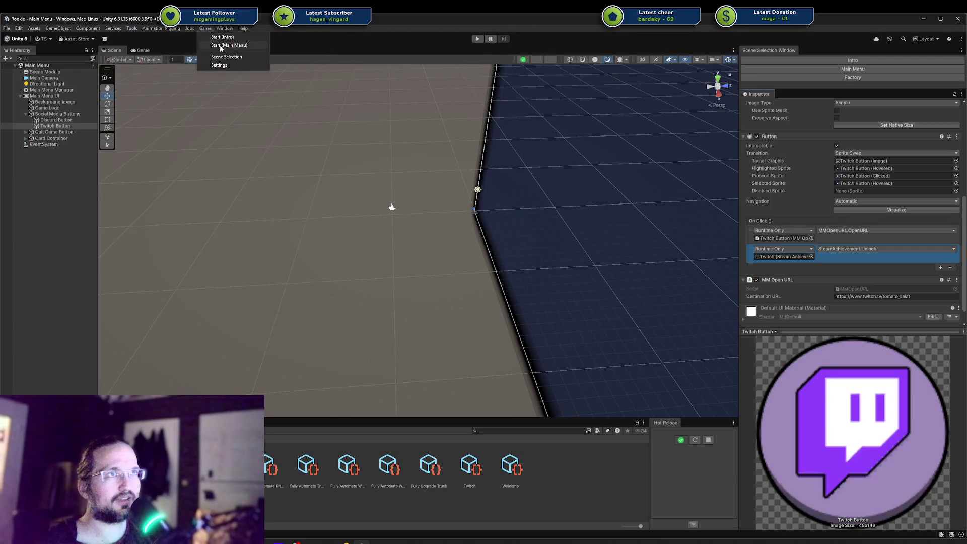
# Start the game from the Main Menu and click Twitch, opening the channel page in a browser.
pyautogui.click(221, 45)
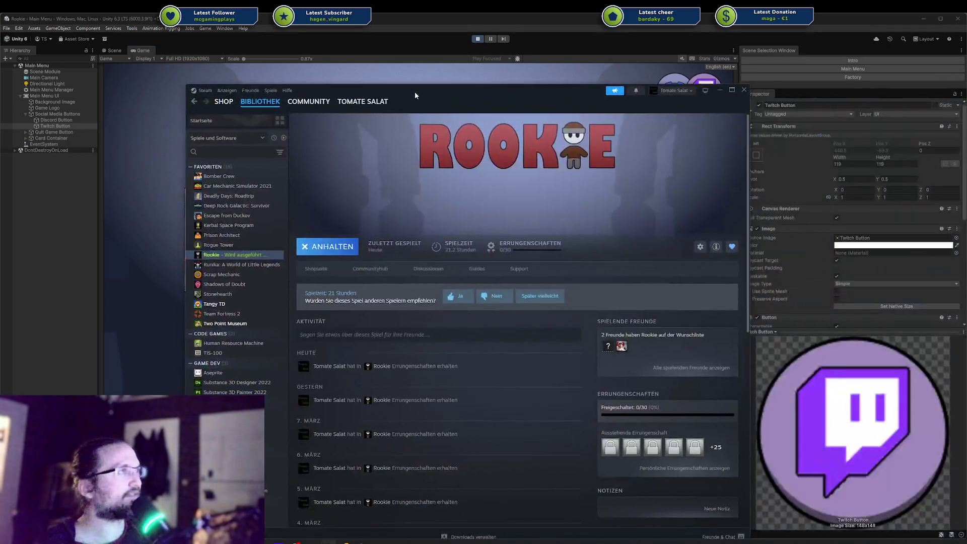
pyautogui.moveTo(415, 92); pyautogui.dragTo(966, 91)
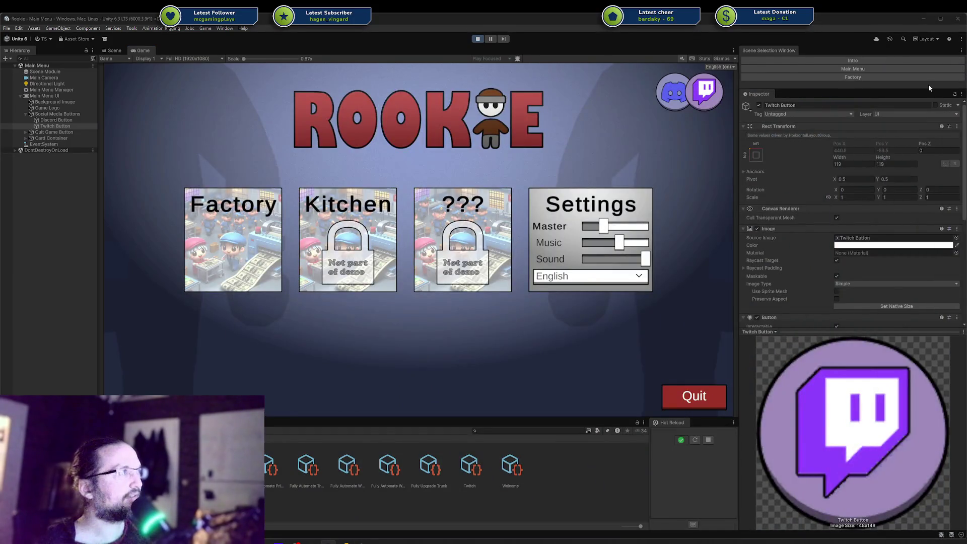
pyautogui.click(719, 99)
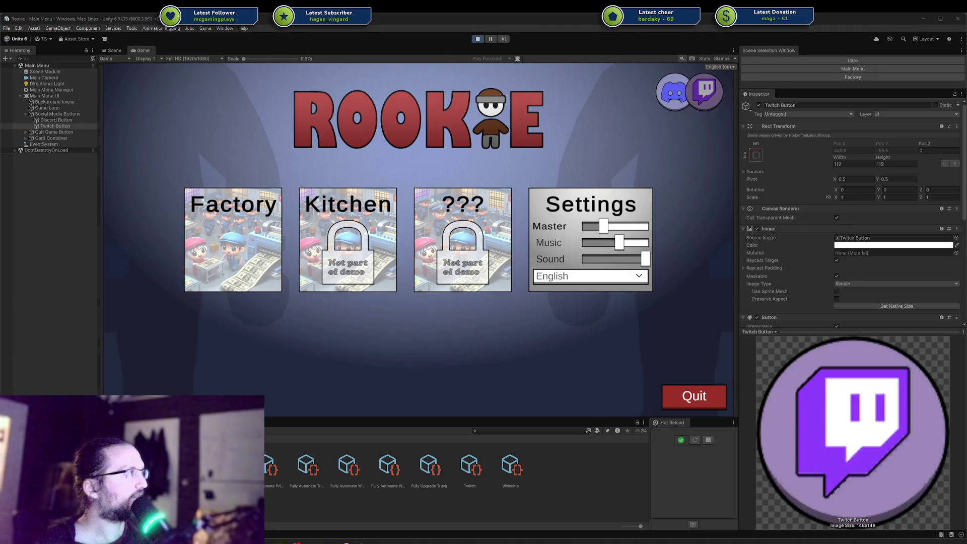
pyautogui.hotkey('alt', 'Tab')
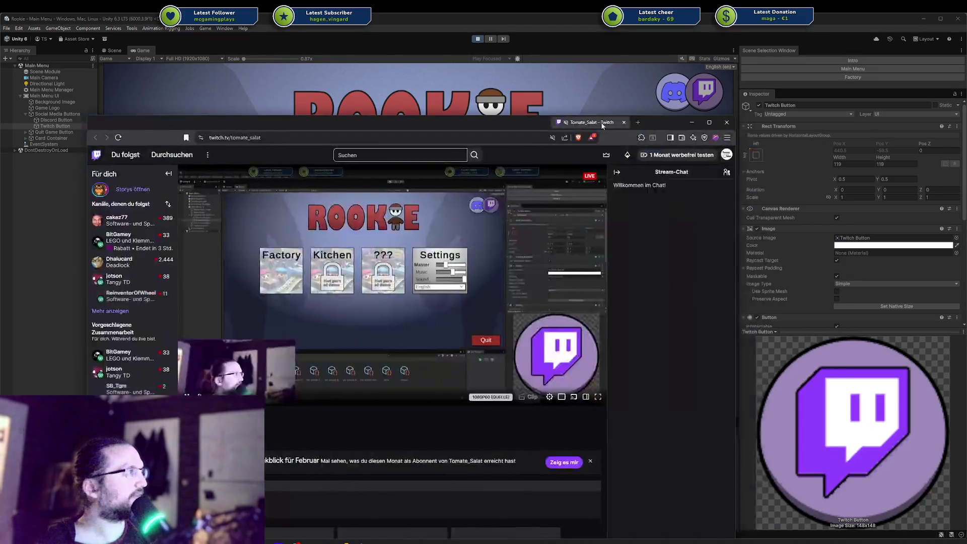
pyautogui.moveTo(602, 144); pyautogui.dragTo(626, 98)
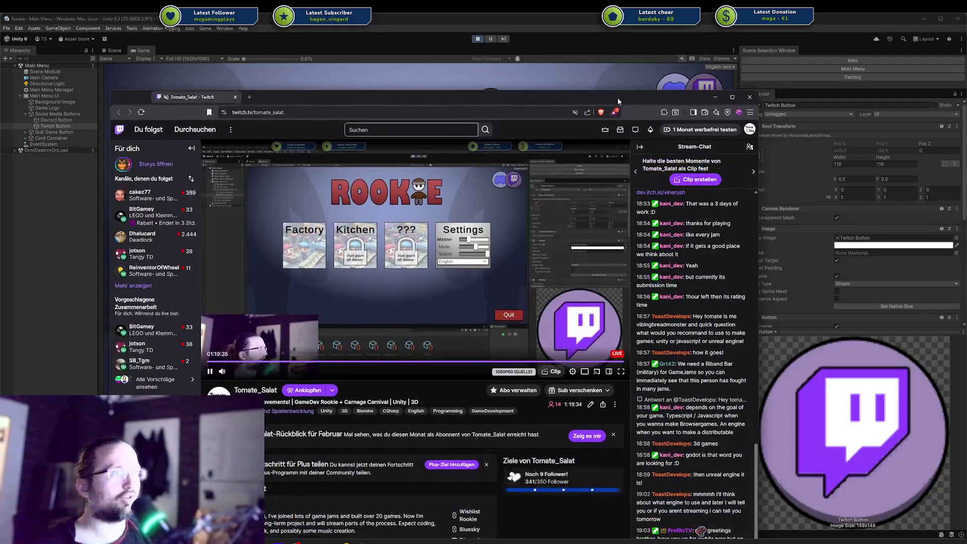
pyautogui.hotkey('alt', 'Tab')
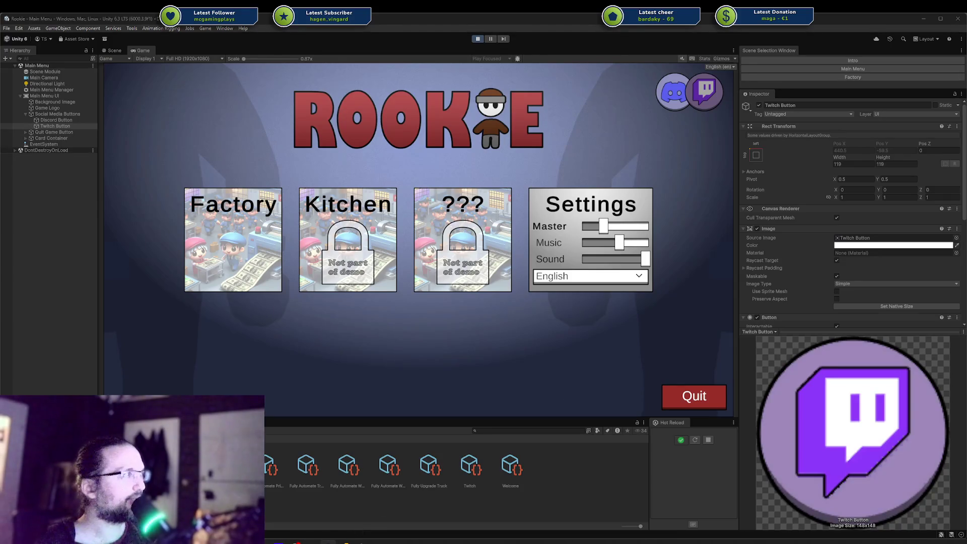
# Bring Steam forward and open Rookie's achievements, now showing Twitch unlocked (1 of 30).
pyautogui.hotkey('alt', 'Tab')
pyautogui.moveTo(514, 98); pyautogui.dragTo(422, 41)
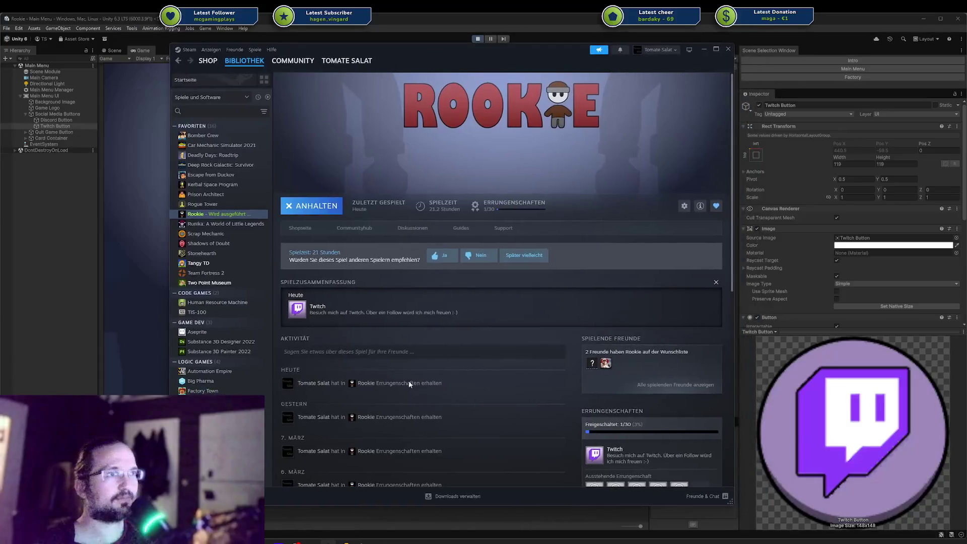
pyautogui.click(306, 312)
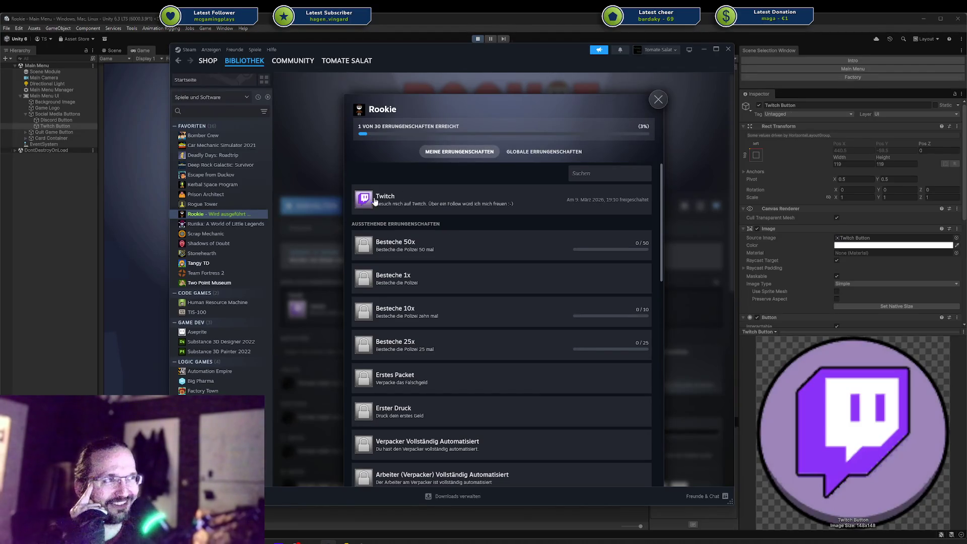
pyautogui.scroll(-10, 418, 221)
pyautogui.scroll(-2, 420, 227)
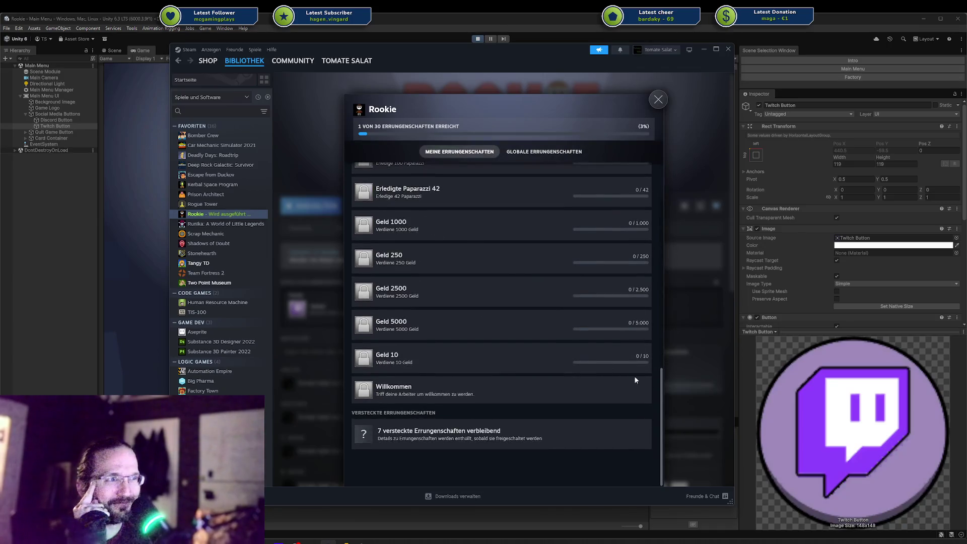
pyautogui.moveTo(663, 385)
pyautogui.mouseDown()
pyautogui.moveTo(649, 251)
pyautogui.moveTo(634, 206)
pyautogui.mouseUp()
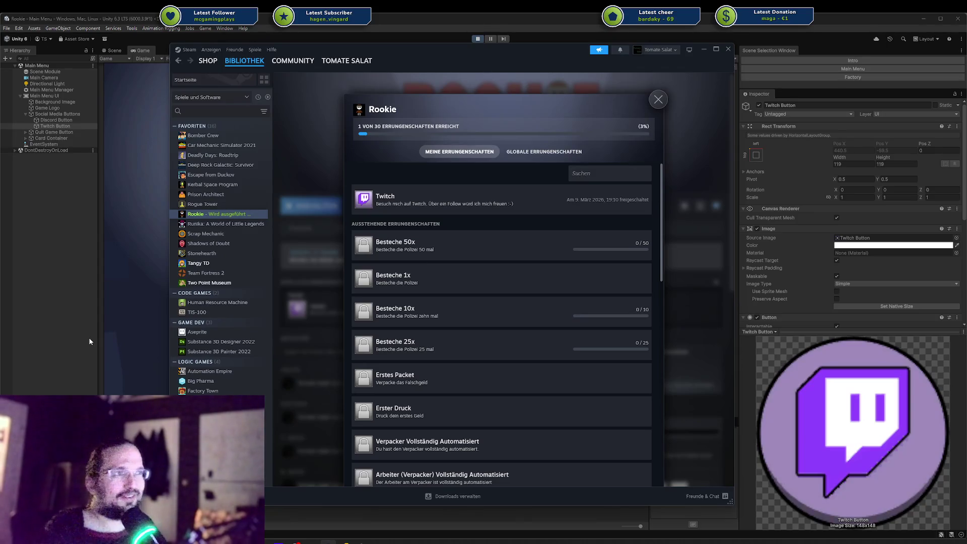
# Look through Rookie's achievement list, then close it to return to the library page showing 1/30.
pyautogui.scroll(-15, 398, 262)
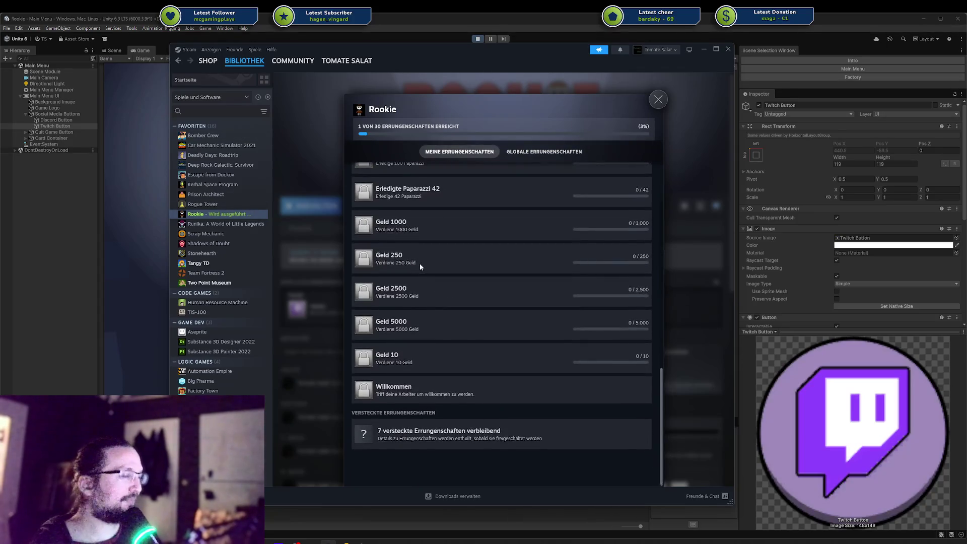
pyautogui.scroll(15, 420, 266)
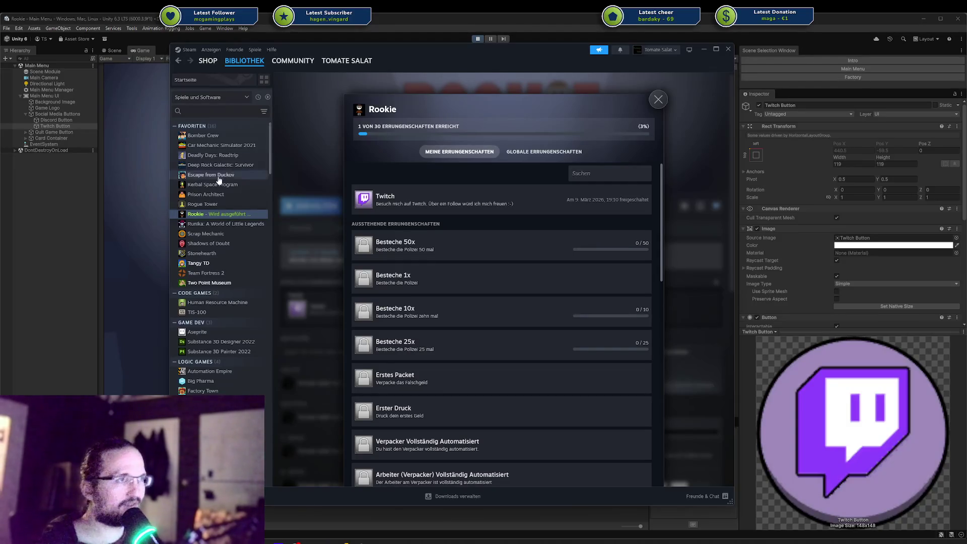
pyautogui.scroll(-3, 484, 247)
pyautogui.scroll(3, 485, 248)
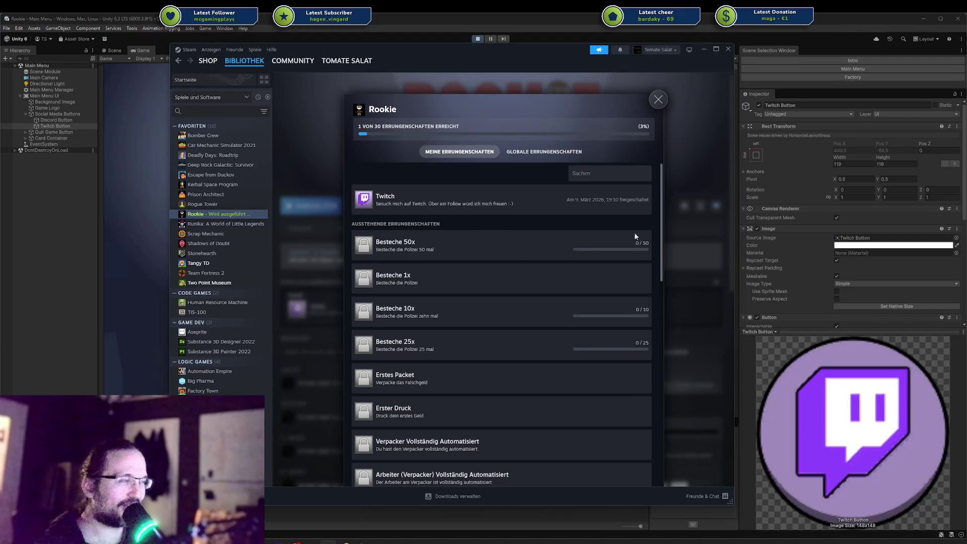
pyautogui.click(658, 99)
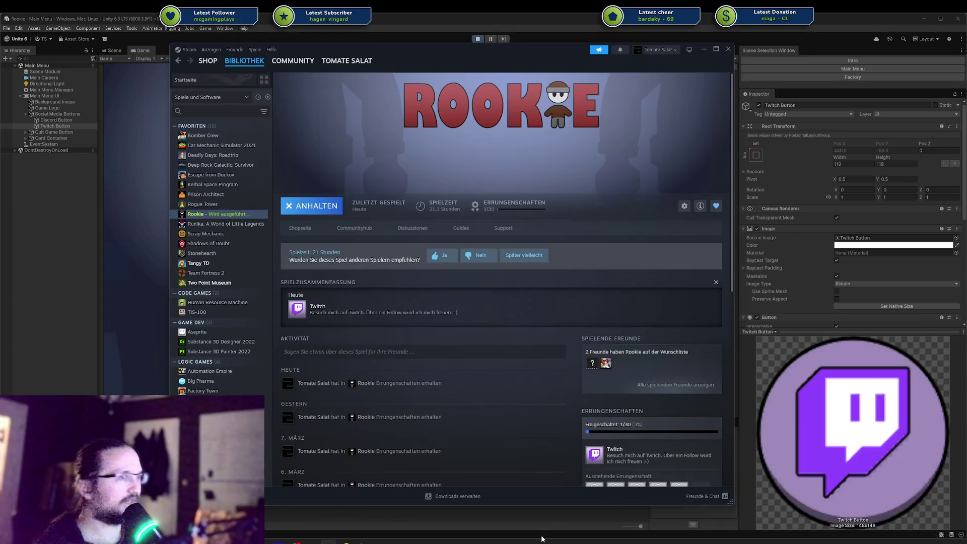
# Switch to the Codecks browser window and enlarge the Steam Integration vision board.
pyautogui.press('super+d')
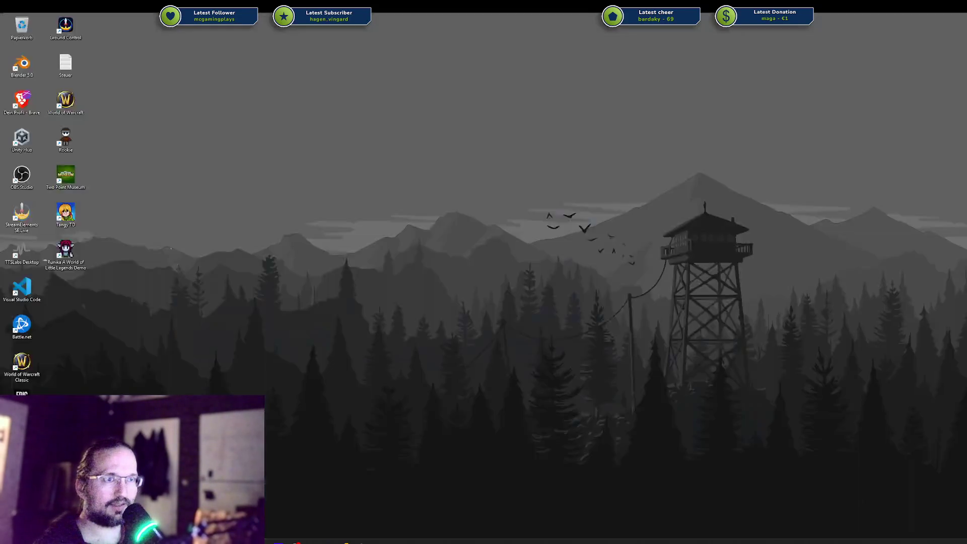
pyautogui.press('super+d')
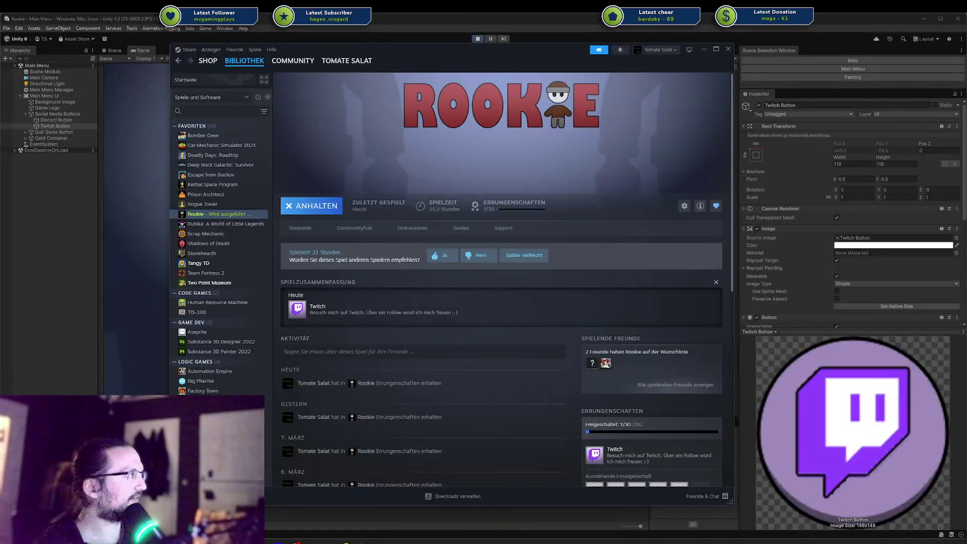
pyautogui.hotkey('alt', 'Tab')
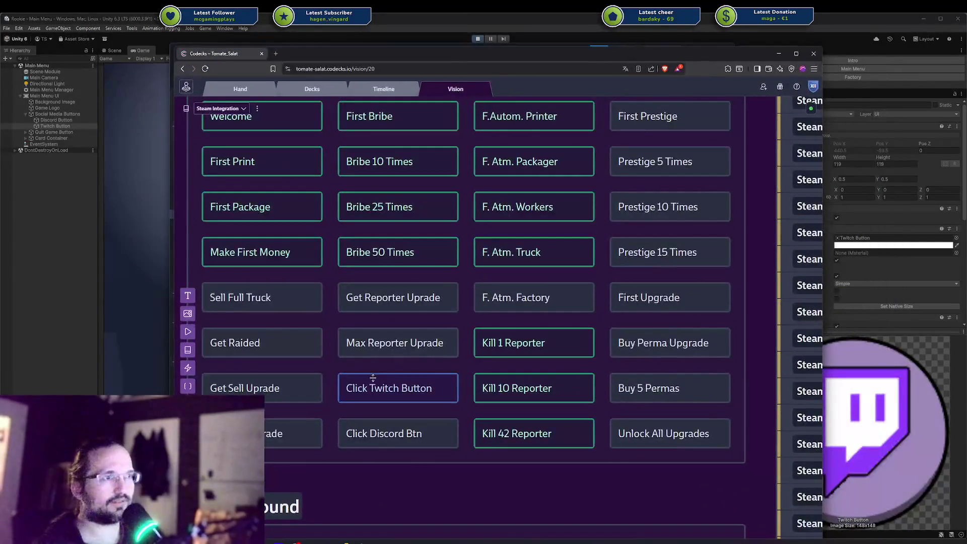
pyautogui.click(390, 358)
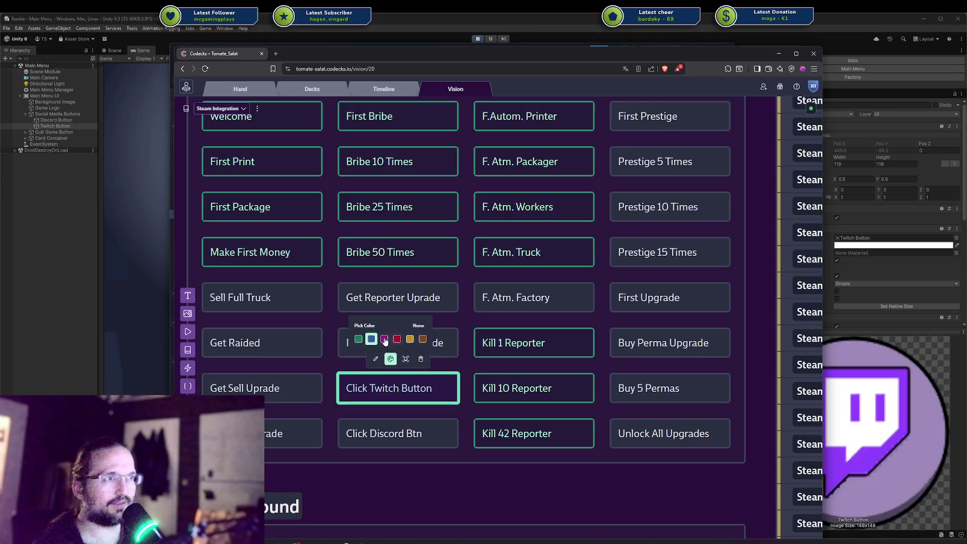
pyautogui.scroll(-2, 618, 299)
pyautogui.scroll(-3, 618, 298)
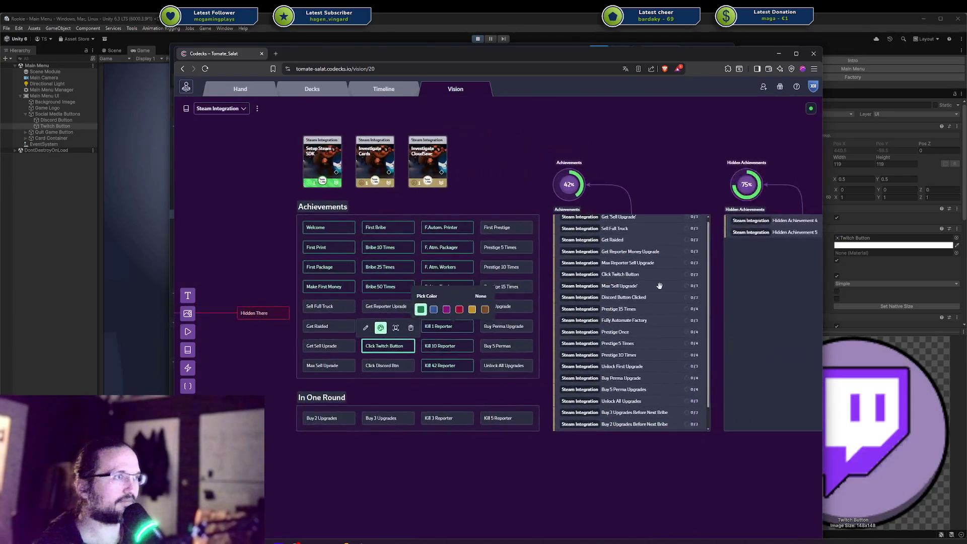
pyautogui.hotkey('ctrl', '+')
pyautogui.hotkey('ctrl', '+')
pyautogui.hotkey('ctrl', '+')
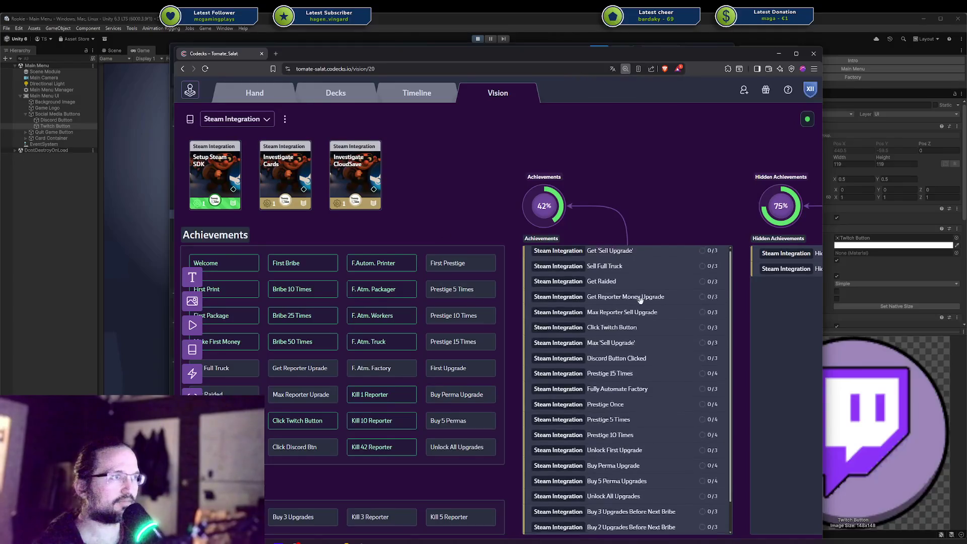
# Locate the Achievements list and open the Click Twitch Button card.
pyautogui.scroll(-1, 640, 300)
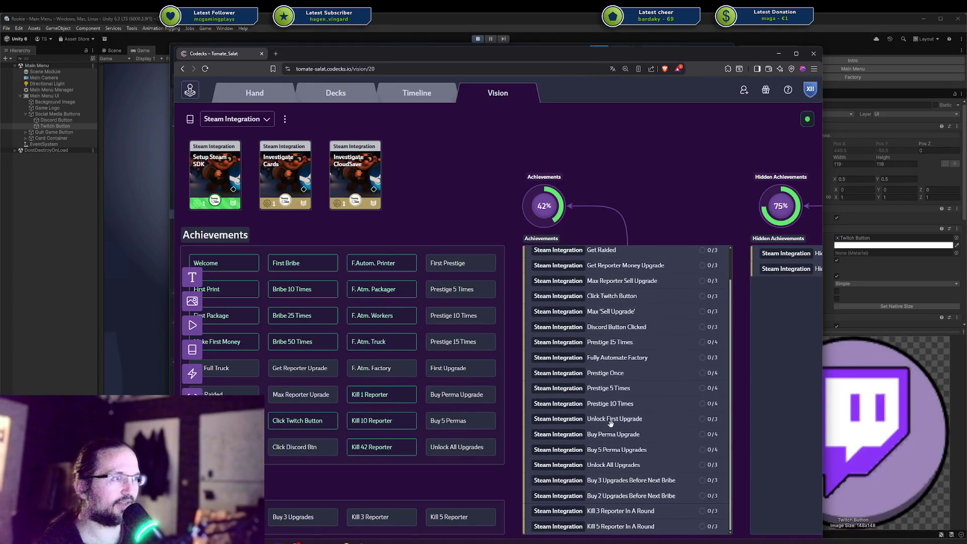
pyautogui.scroll(1, 619, 473)
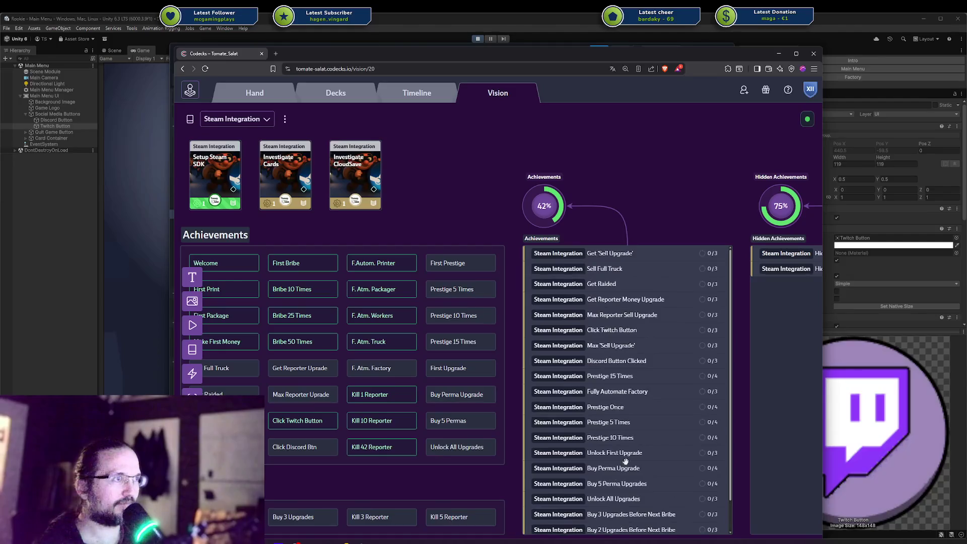
pyautogui.scroll(-1, 629, 417)
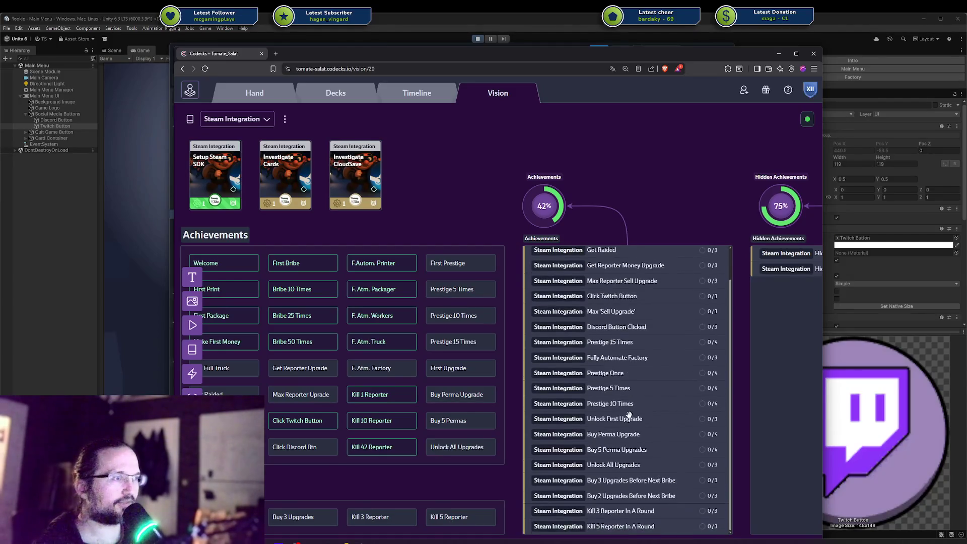
pyautogui.scroll(1, 620, 437)
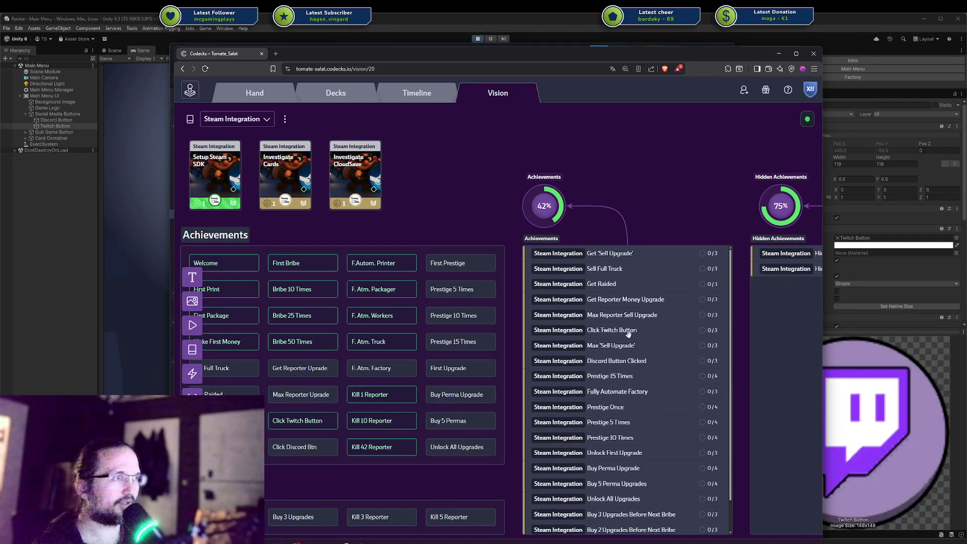
pyautogui.click(634, 331)
pyautogui.click(634, 331)
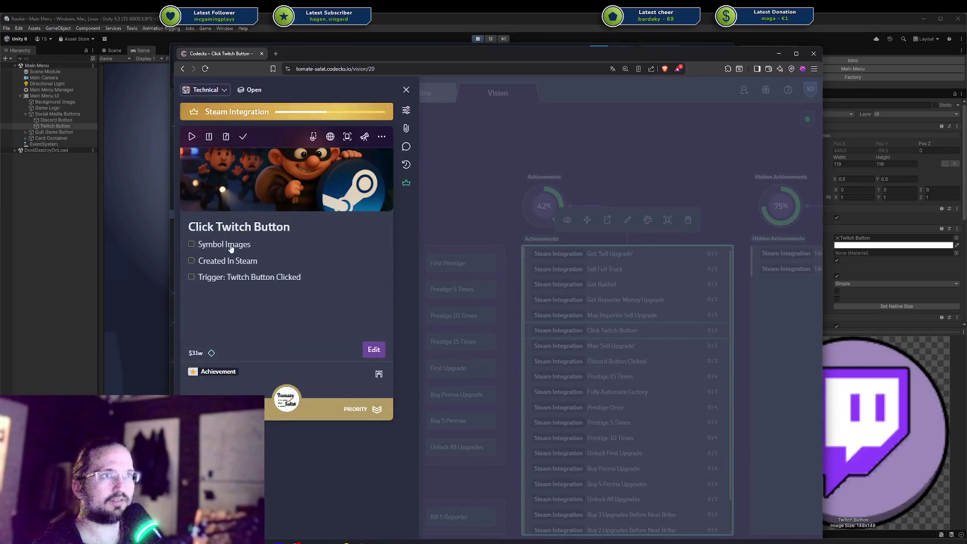
# Tick Symbol Images, Created In Steam and Trigger: Twitch Button Clicked, start the card, then stop Unity's play mode.
pyautogui.click(191, 244)
pyautogui.click(191, 261)
pyautogui.click(192, 277)
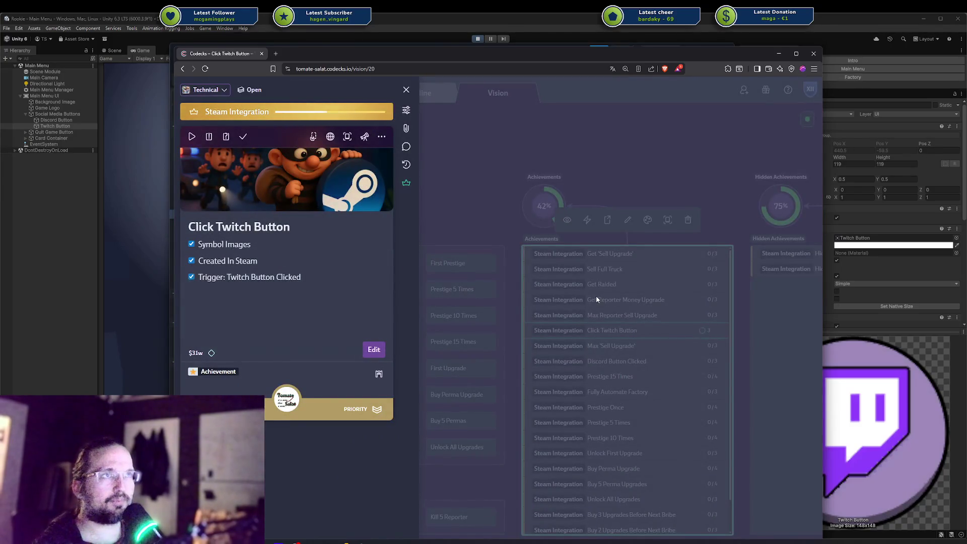
pyautogui.hotkey('ctrl', '0')
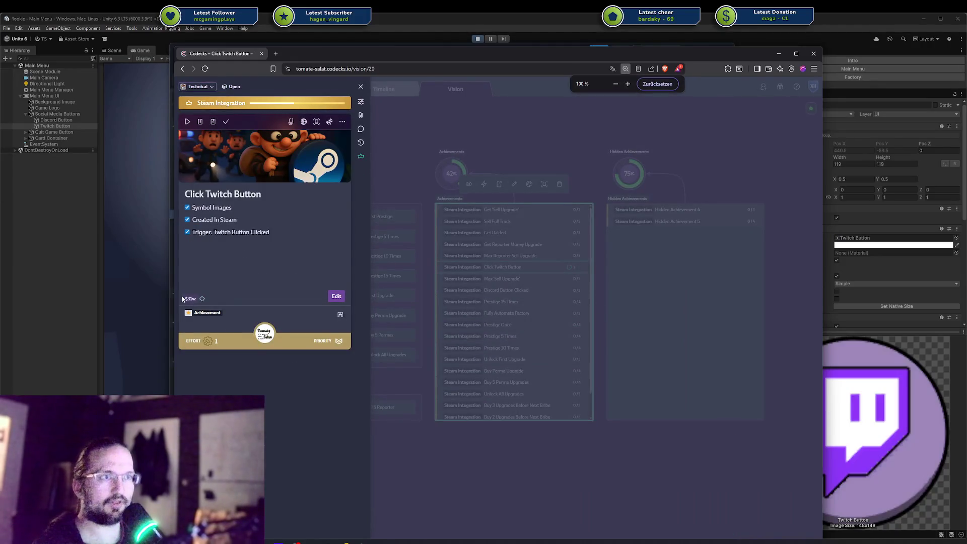
pyautogui.click(187, 121)
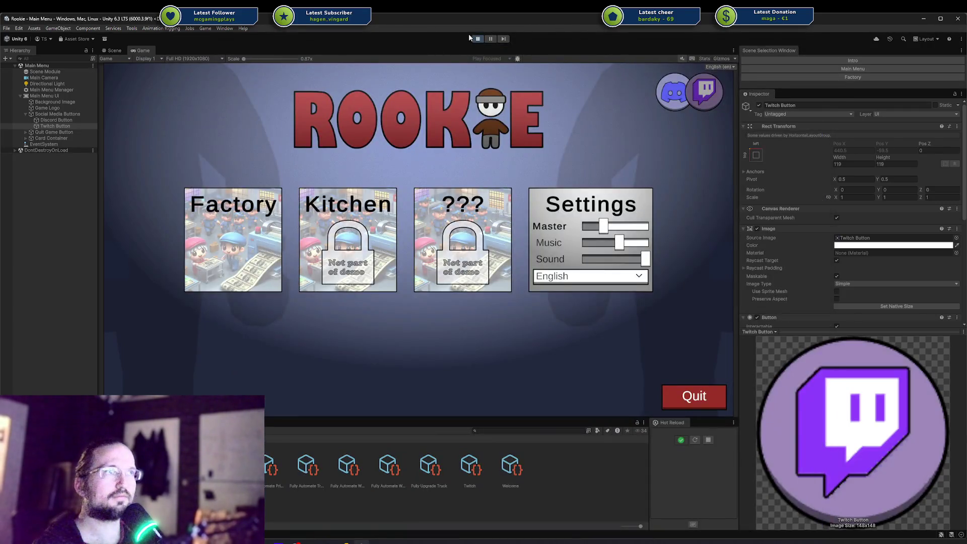
pyautogui.click(473, 38)
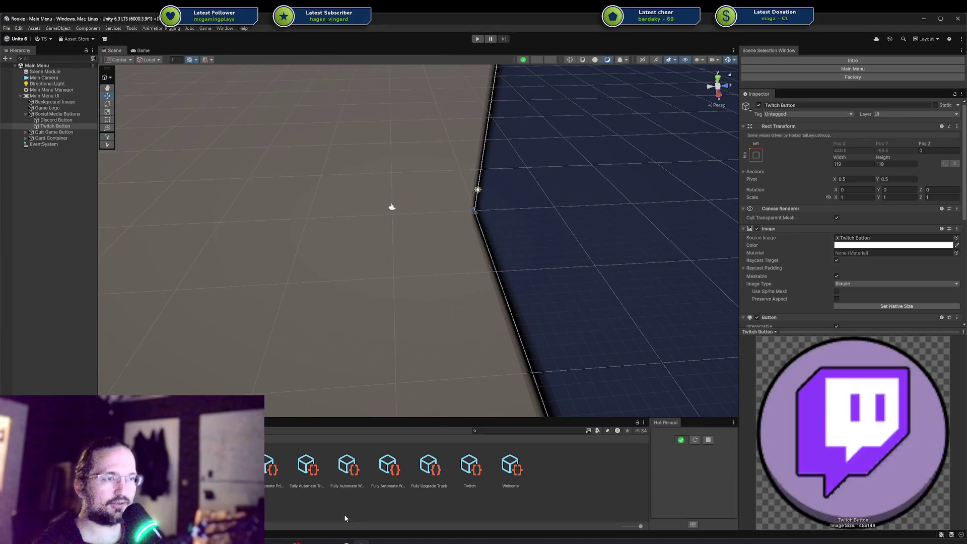
# Commit all changed files in Rider with the message '$31w added twitch achievement' and push.
pyautogui.doubleClick(307, 468)
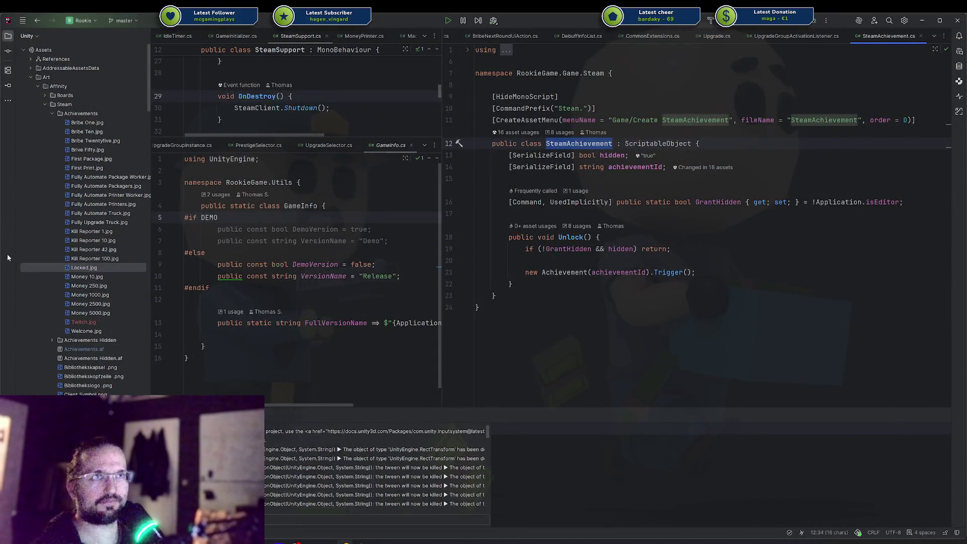
pyautogui.click(8, 51)
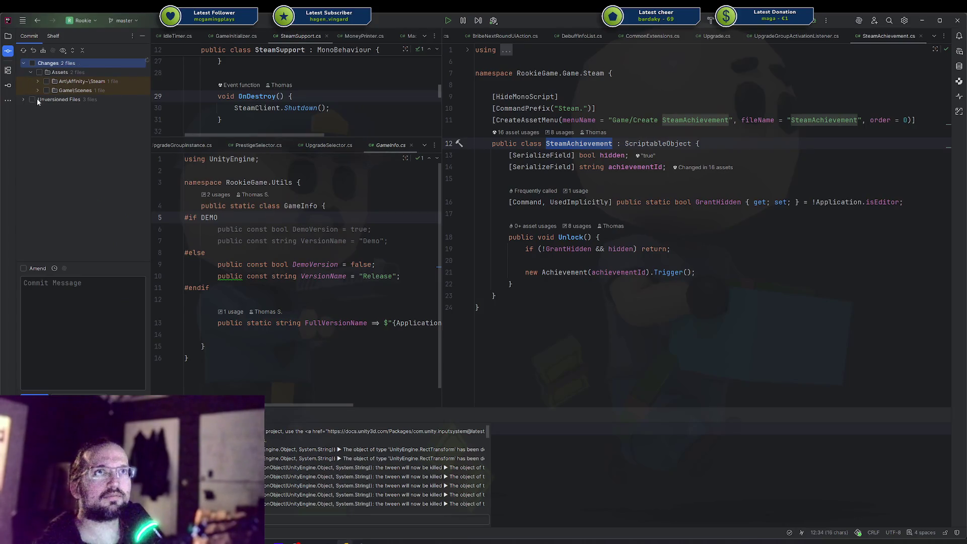
pyautogui.click(32, 63)
pyautogui.click(63, 328)
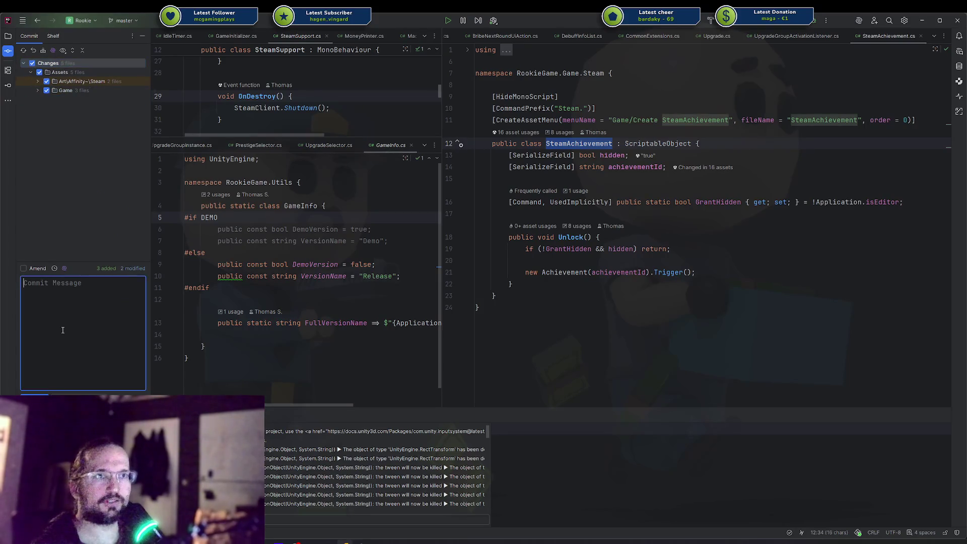
pyautogui.write('$31w added twitch achievement')
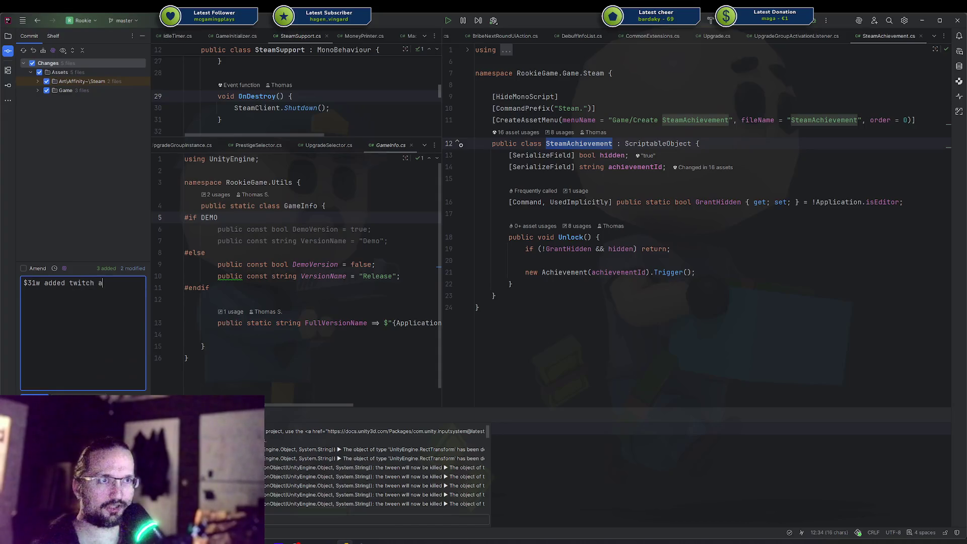
pyautogui.hotkey('ctrl', 'Return')
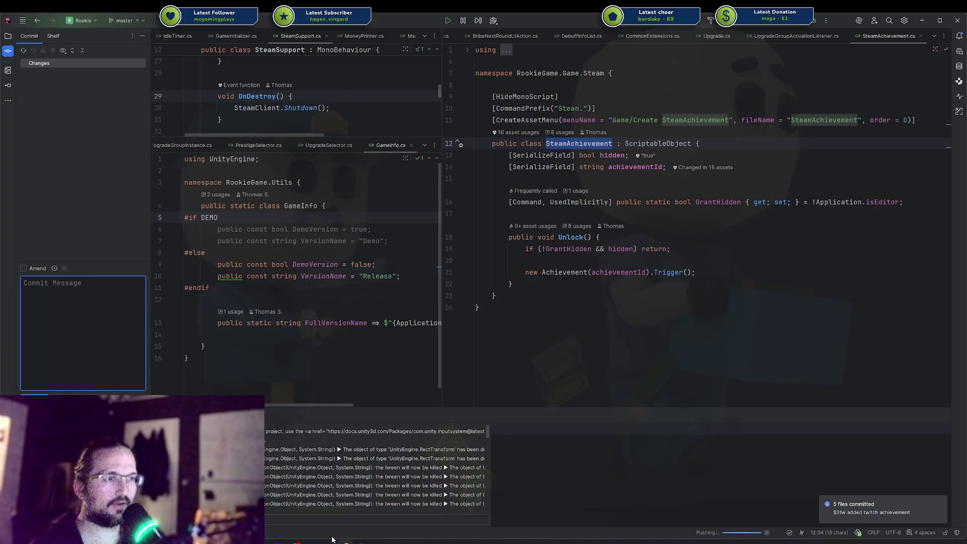
# Back in Codecks, delete the commit entry on the Click Twitch Button card, confirming 'Yes, delete it'.
pyautogui.moveTo(345, 541)
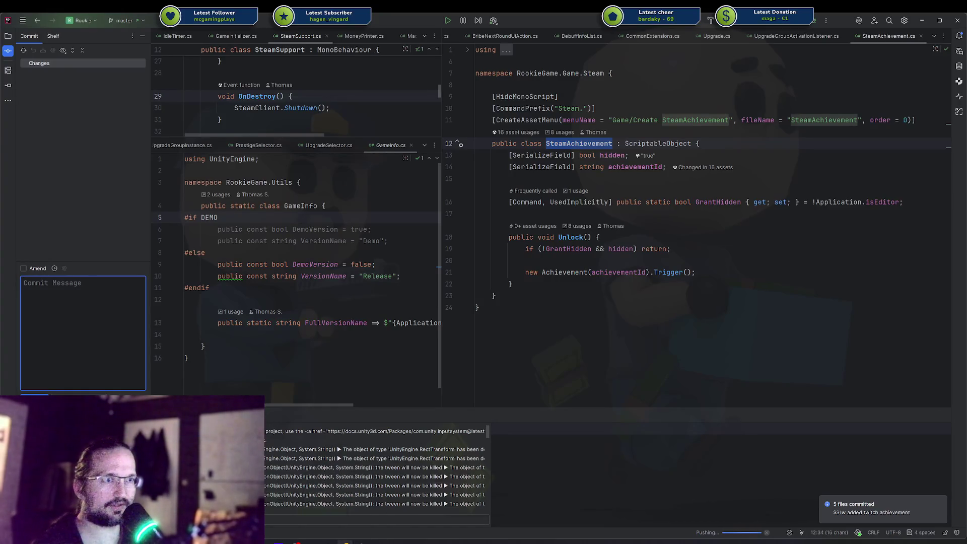
pyautogui.hotkey('alt', 'Tab')
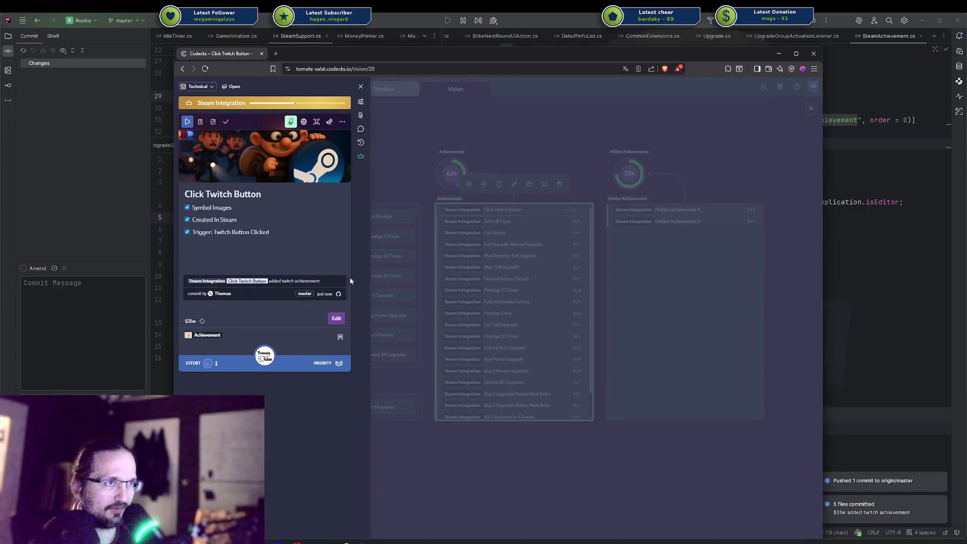
pyautogui.click(341, 275)
pyautogui.click(557, 359)
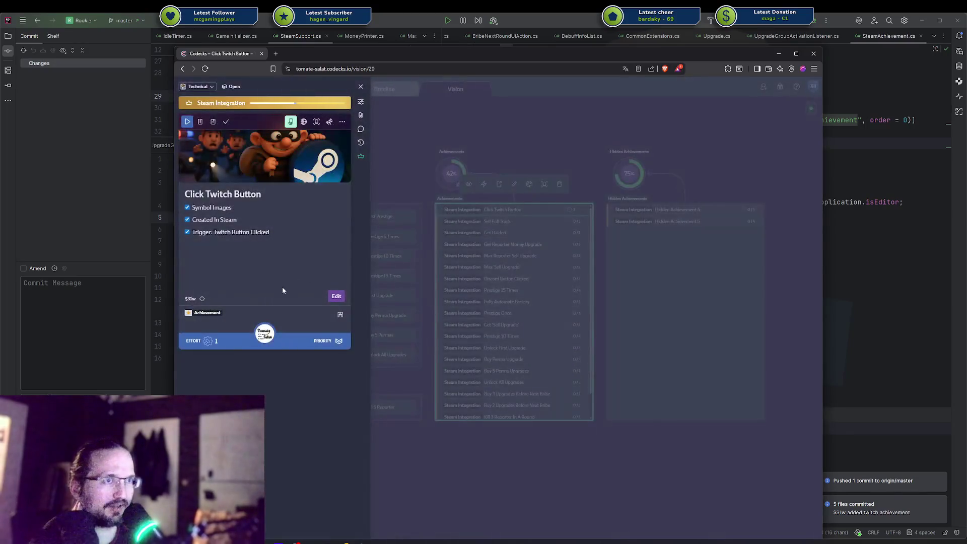